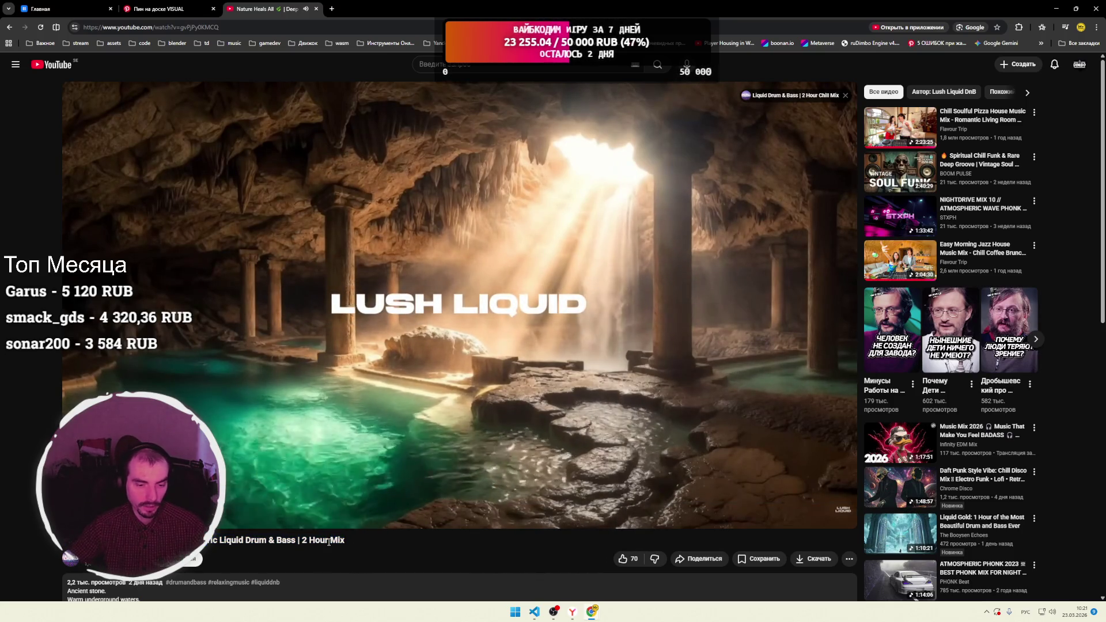
Select and deselect the video title, then move the Nature Heals All tab ahead of the Pinterest tab.
triple_click(344, 542)
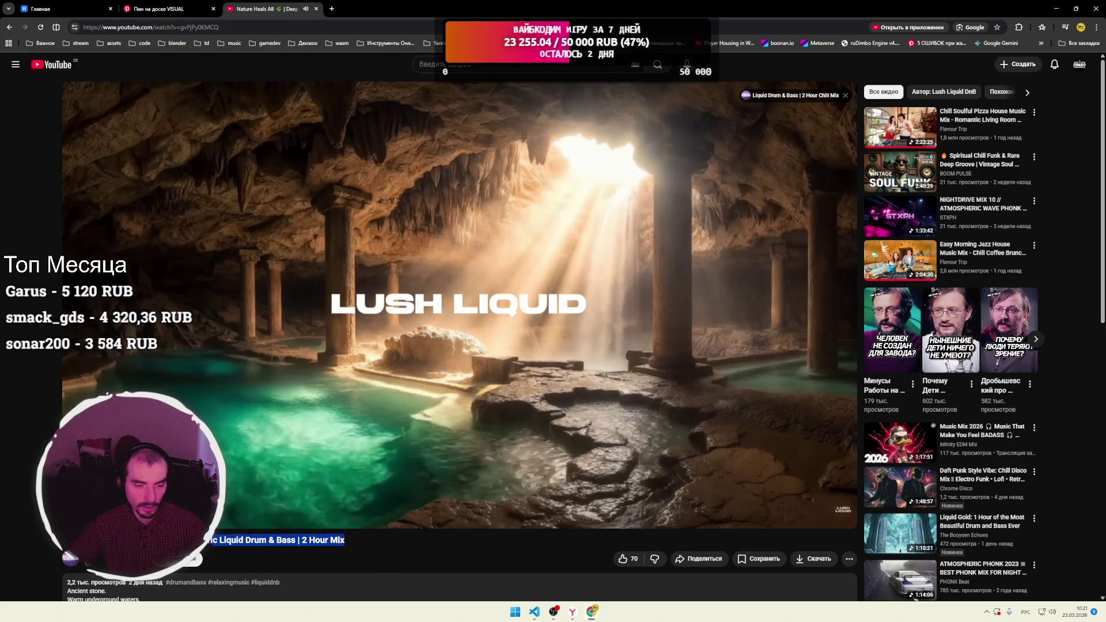
left_click(235, 540)
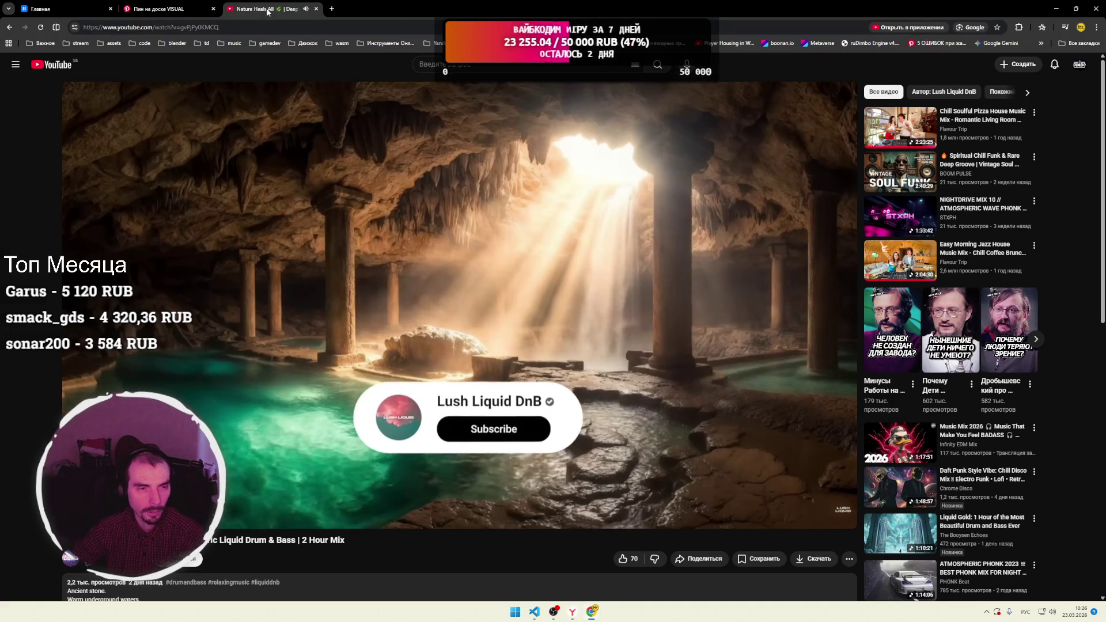
left_click_drag(268, 10, 173, 11)
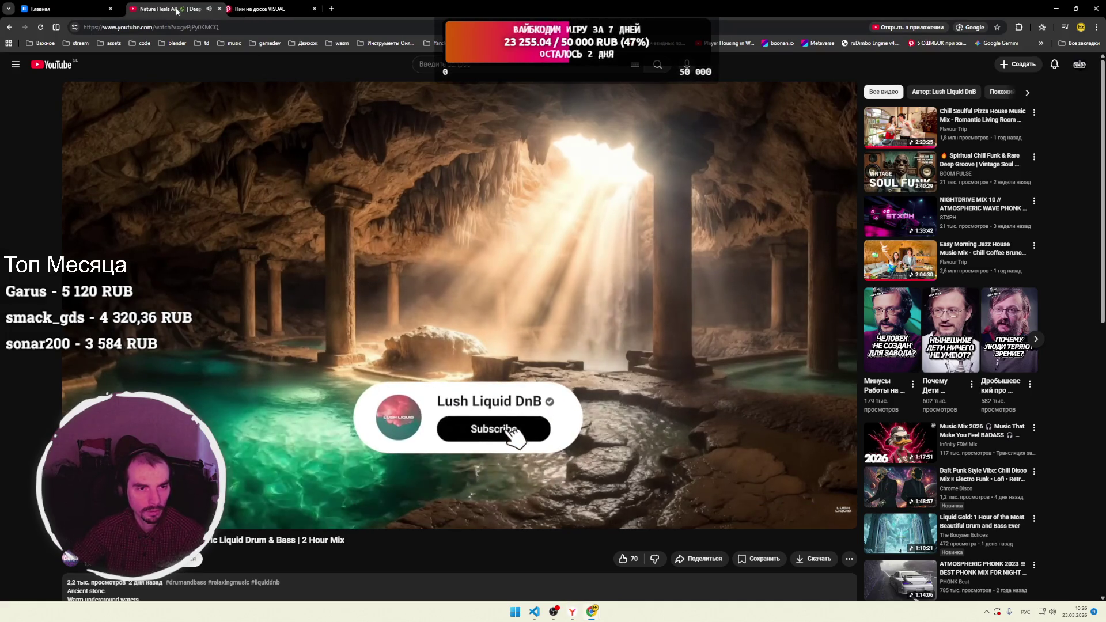
Scroll through the VISUAL board pin's related images on Pinterest, then minimize Chrome to the desktop.
left_click(254, 10)
scroll(422, 311, "down", 5)
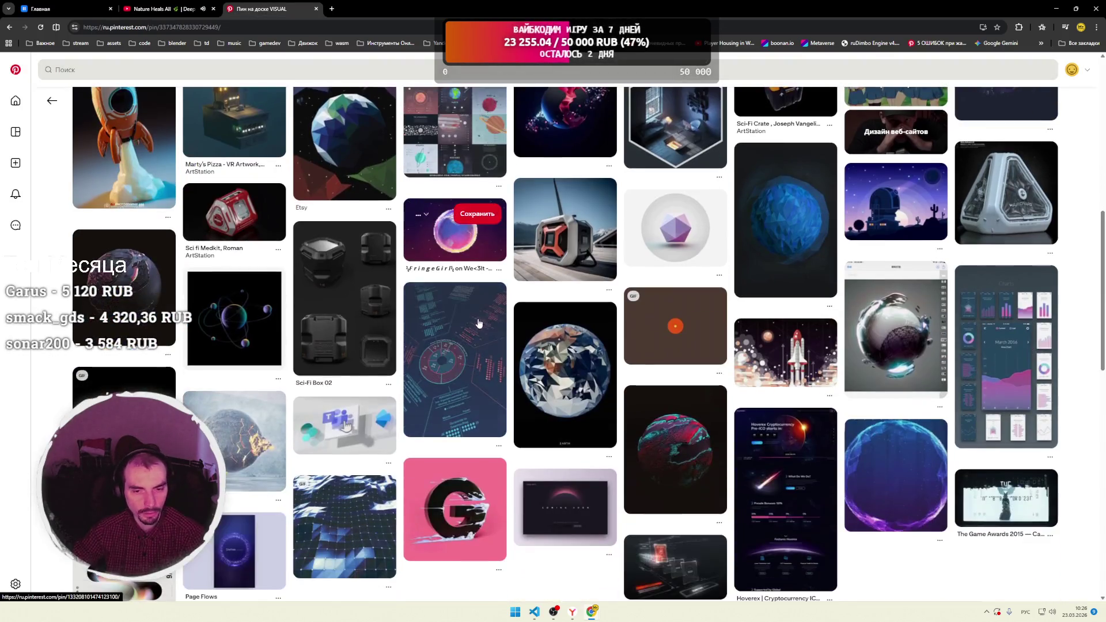
scroll(510, 311, "down", 4)
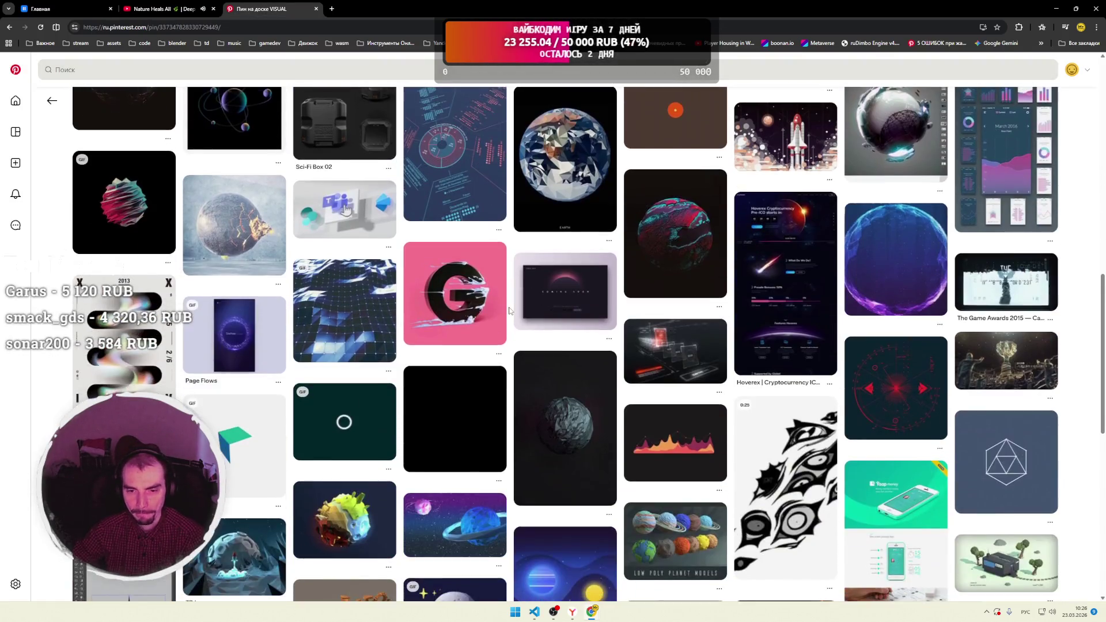
scroll(509, 311, "down", 2)
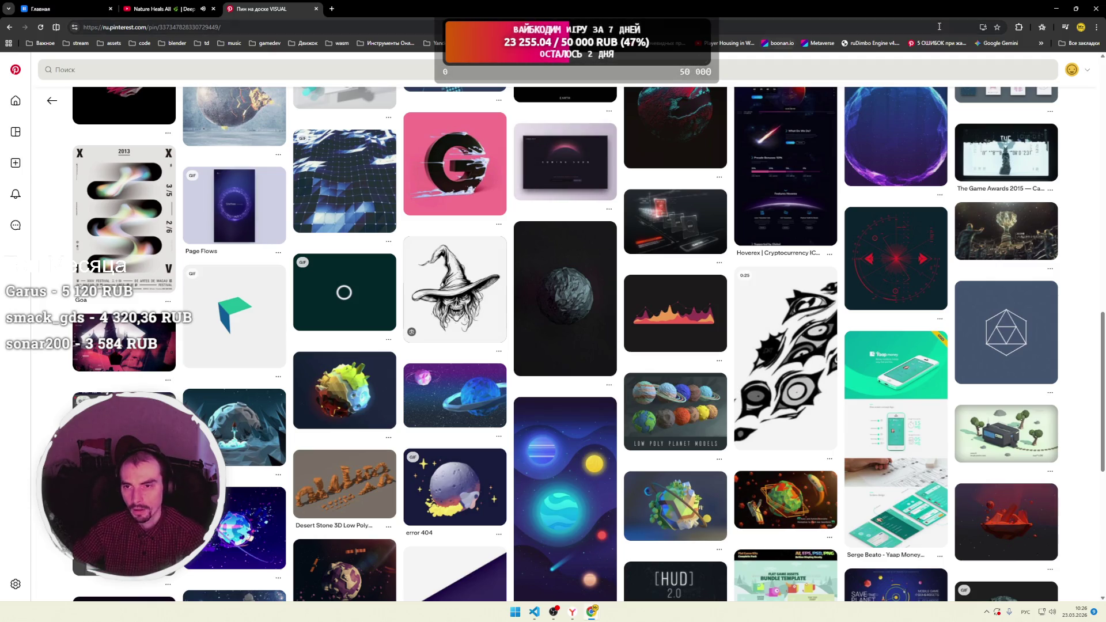
key("super+d")
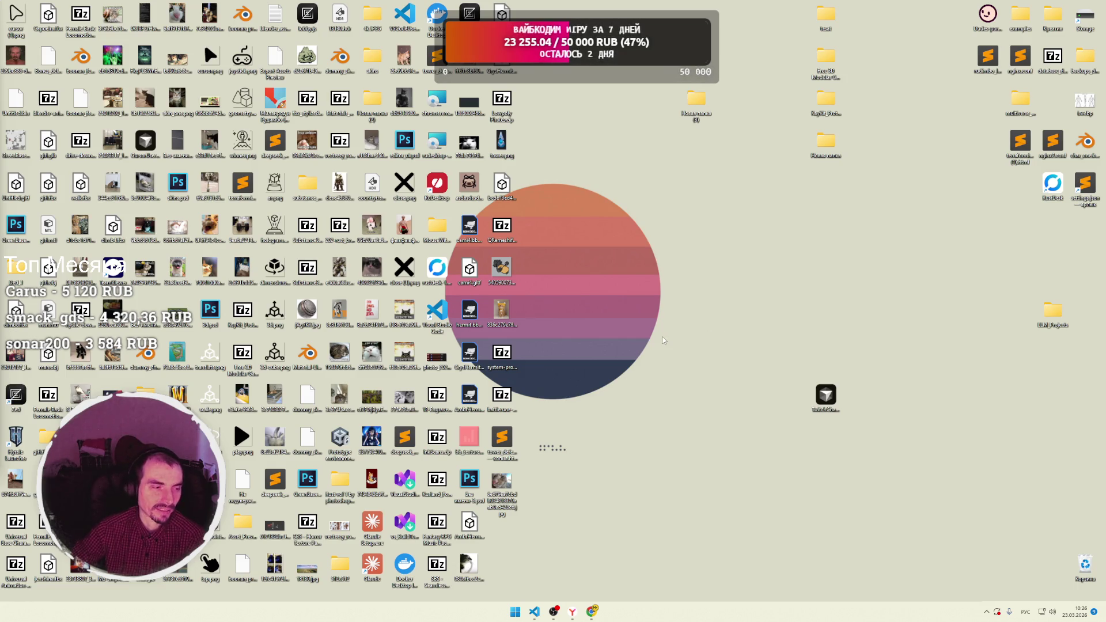
Restore the Pinterest browser window, view the Mammoth Falls pin, and return to the home feed.
mouse_move(591, 612)
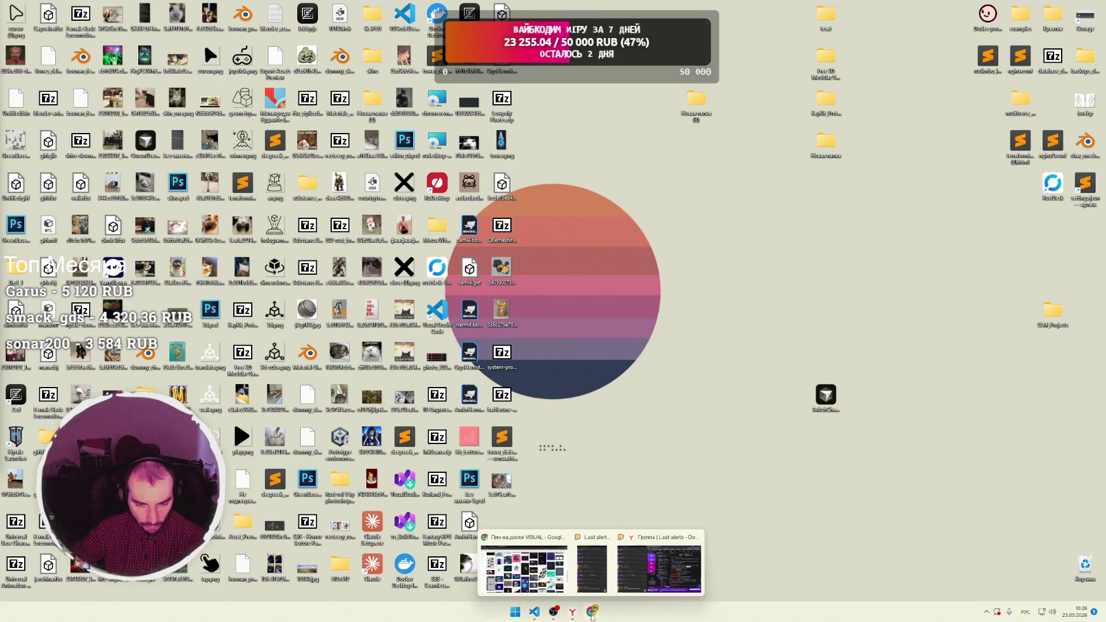
left_click(522, 553)
scroll(516, 491, "down", 7)
left_click(514, 447)
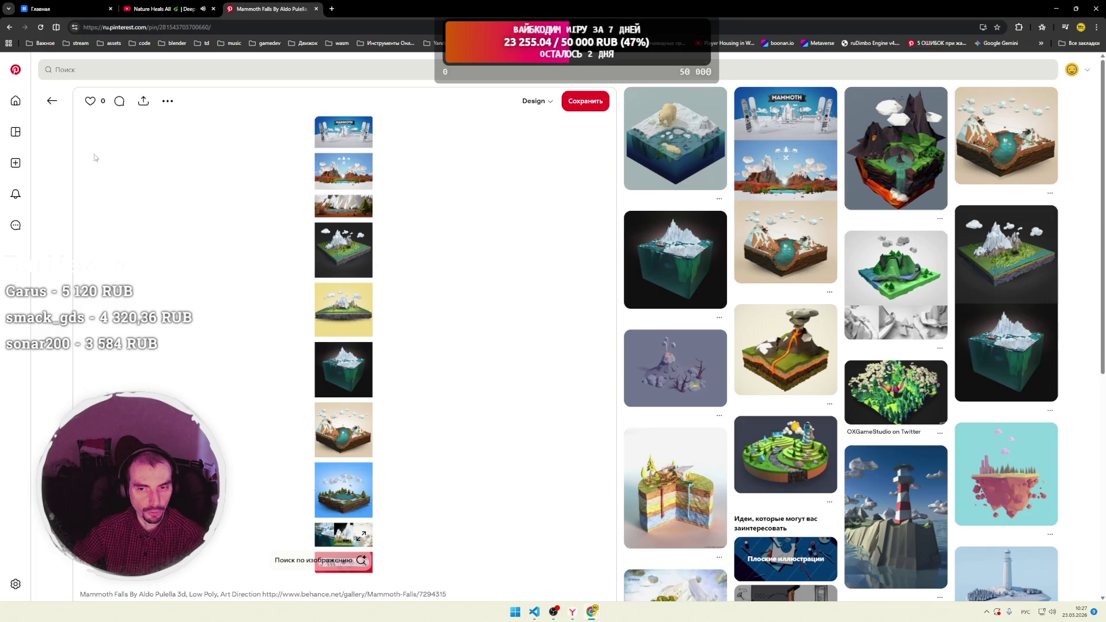
left_click(52, 101)
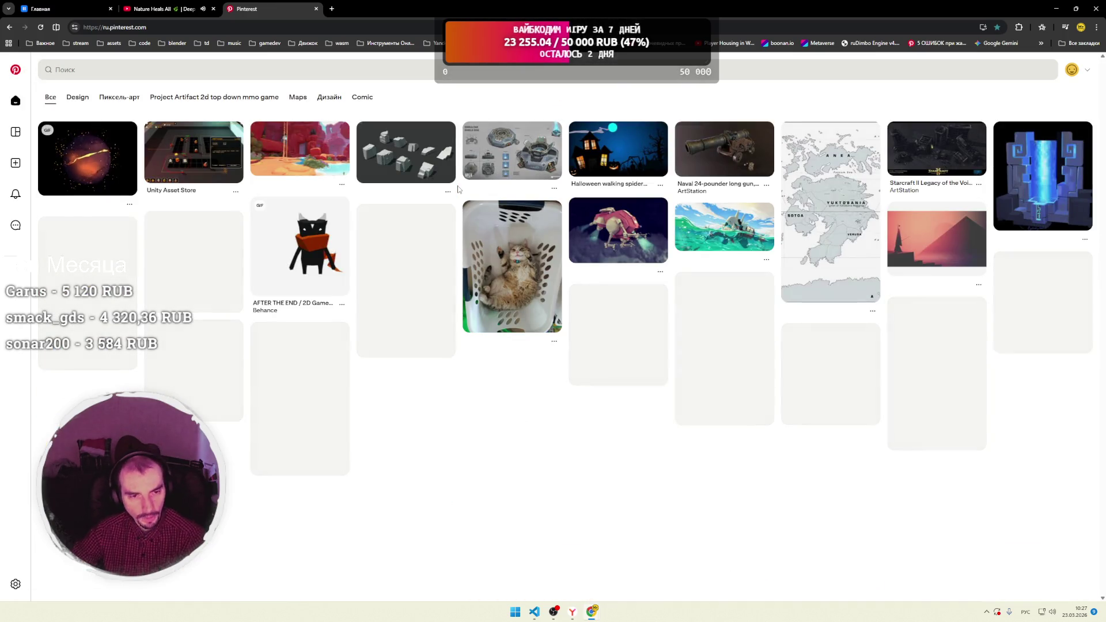
Open the Unity Asset Store pin, scroll its related desk-setup and game-art pins, then go back.
left_click(185, 169)
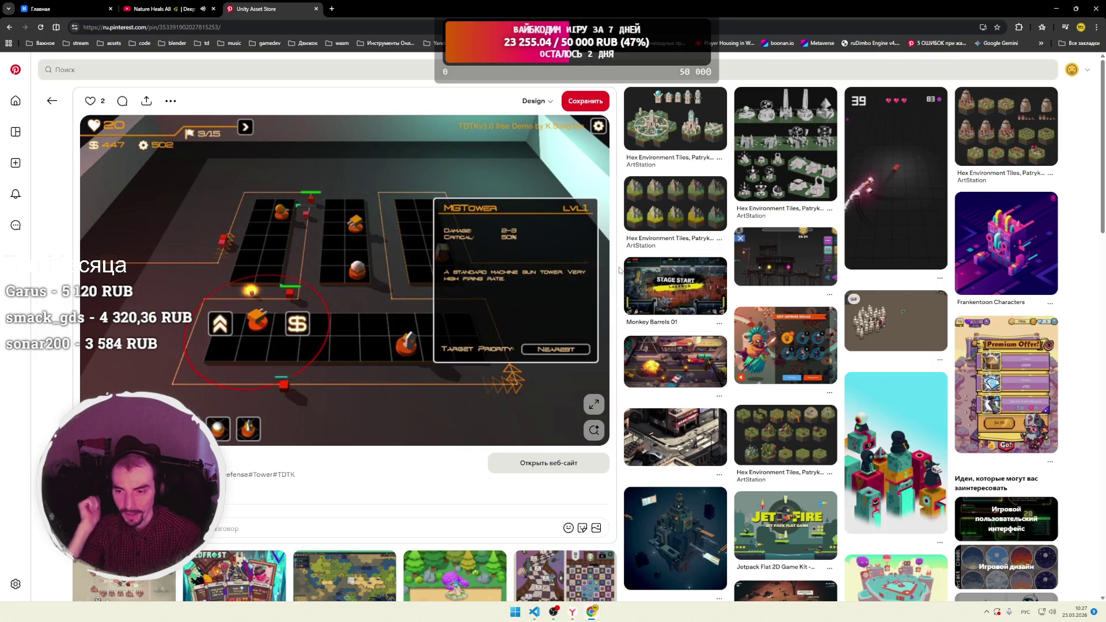
scroll(619, 177, "down", 5)
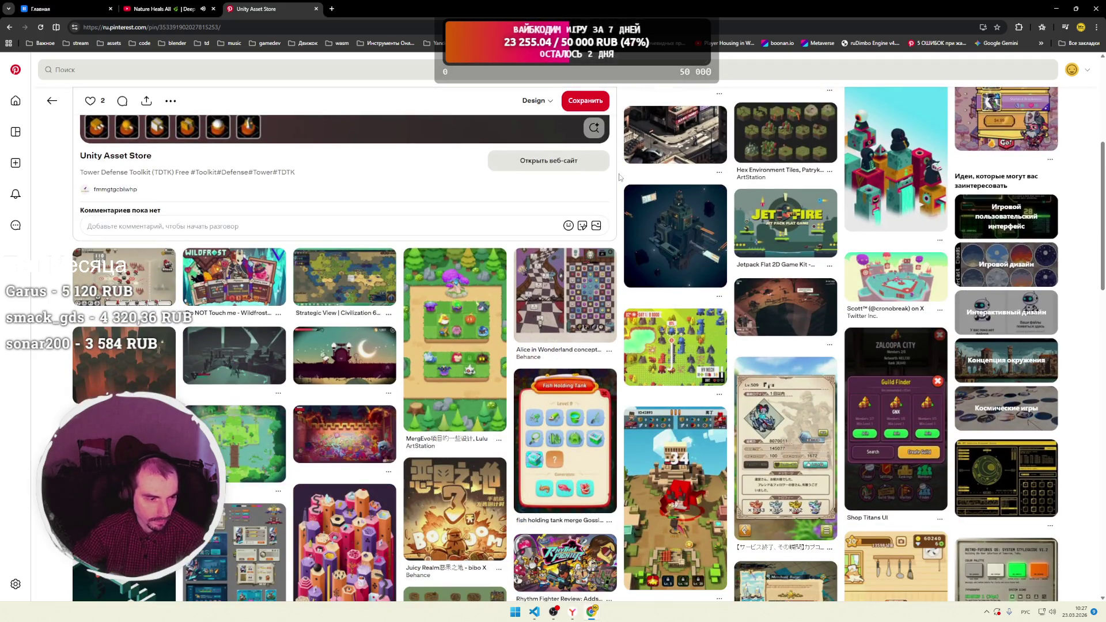
scroll(619, 176, "down", 2)
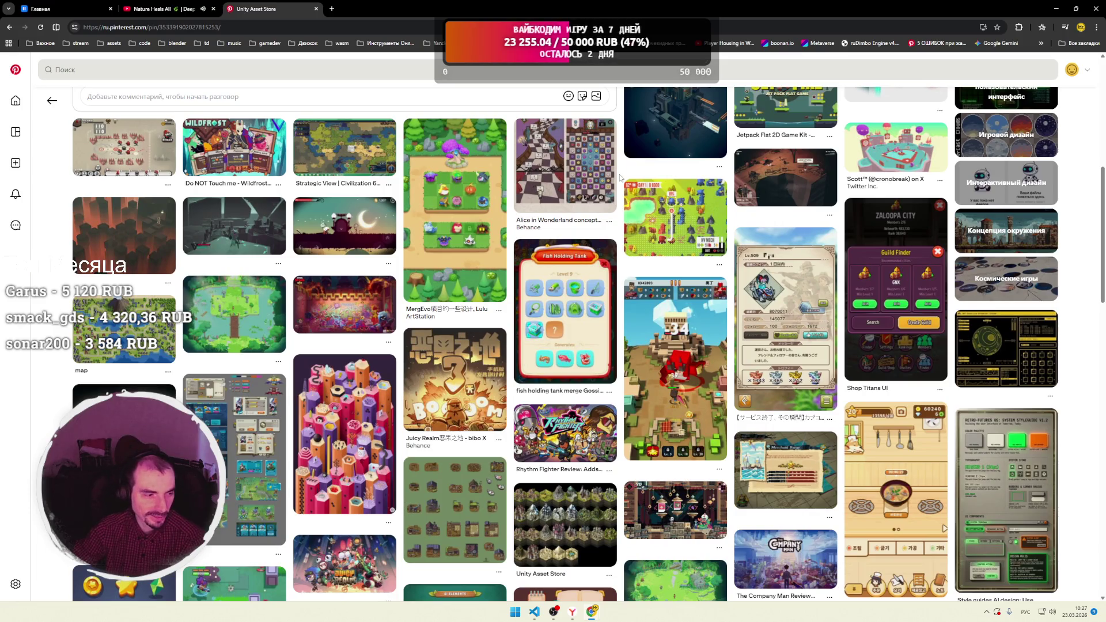
scroll(620, 178, "down", 6)
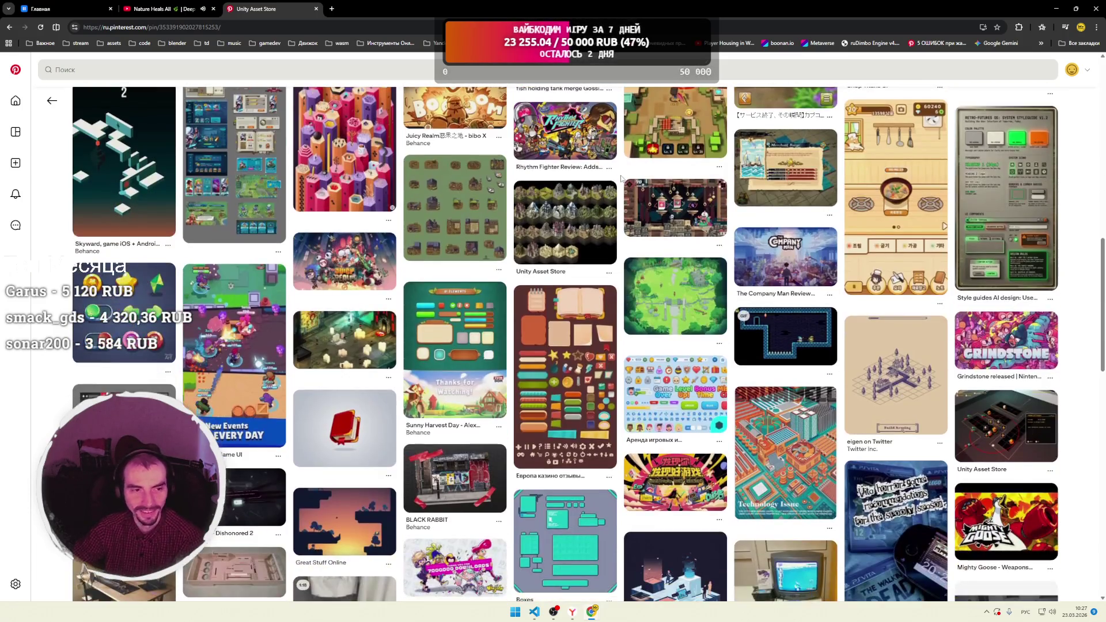
scroll(622, 179, "down", 2)
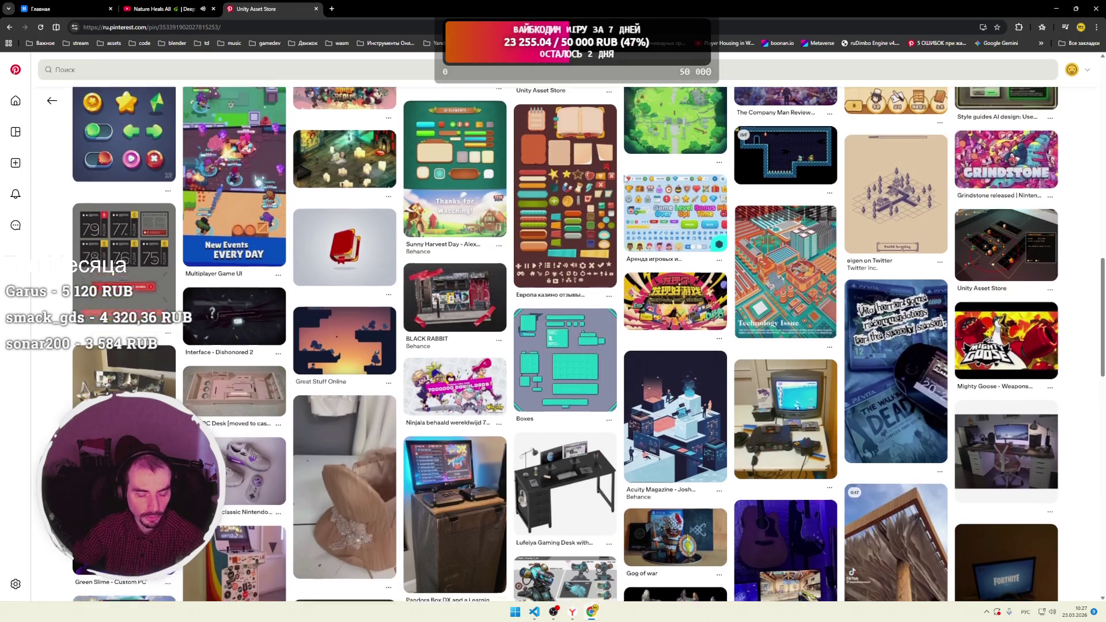
scroll(625, 179, "down", 3)
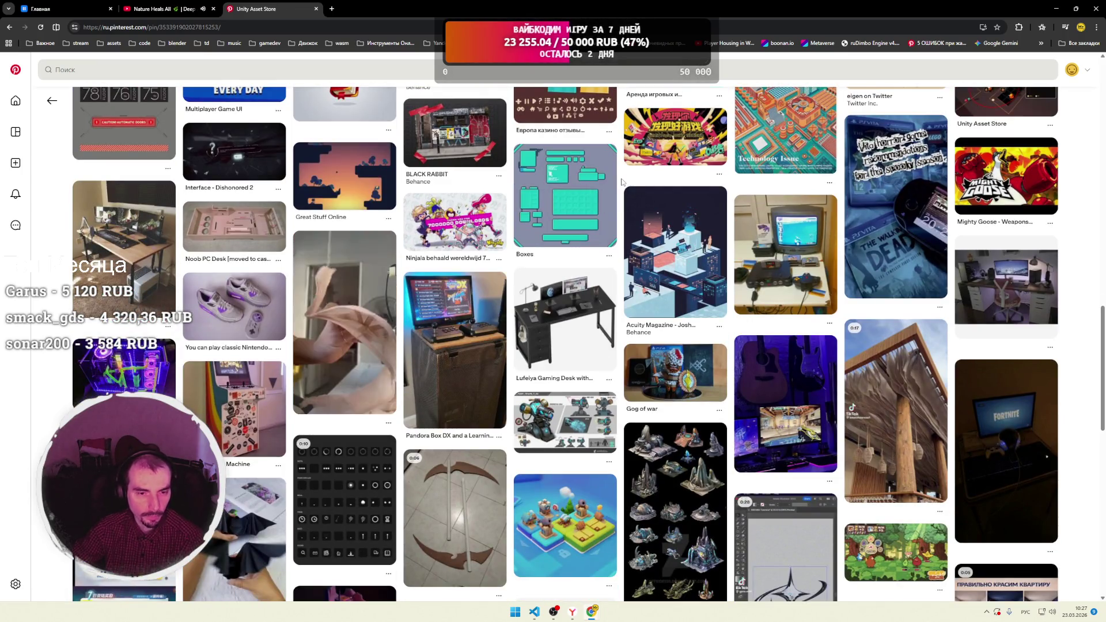
scroll(622, 182, "down", 2)
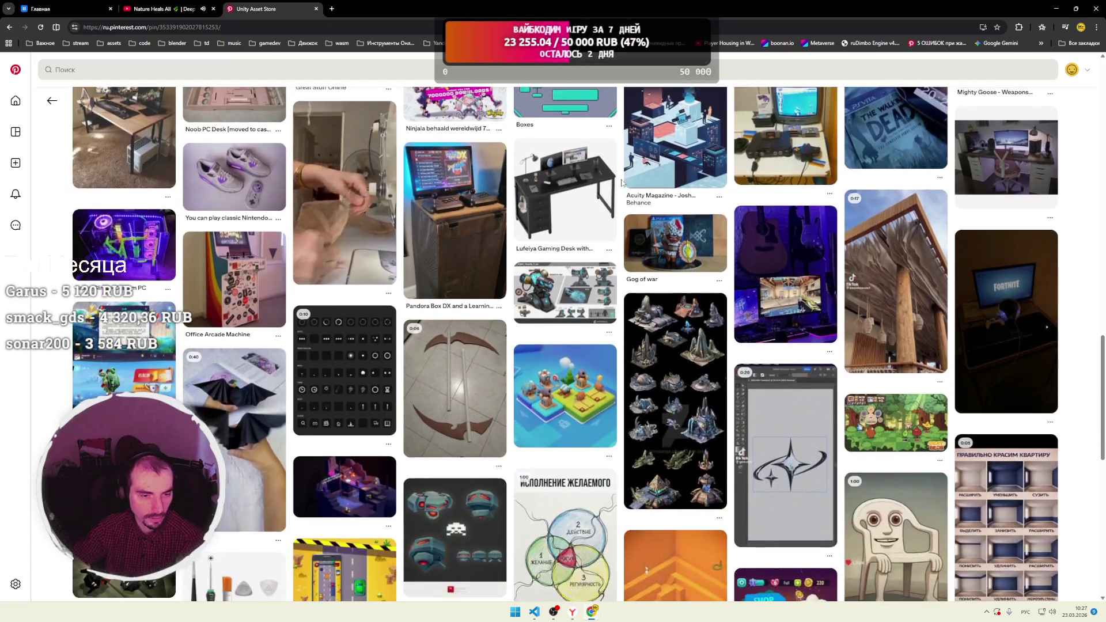
scroll(621, 182, "down", 1)
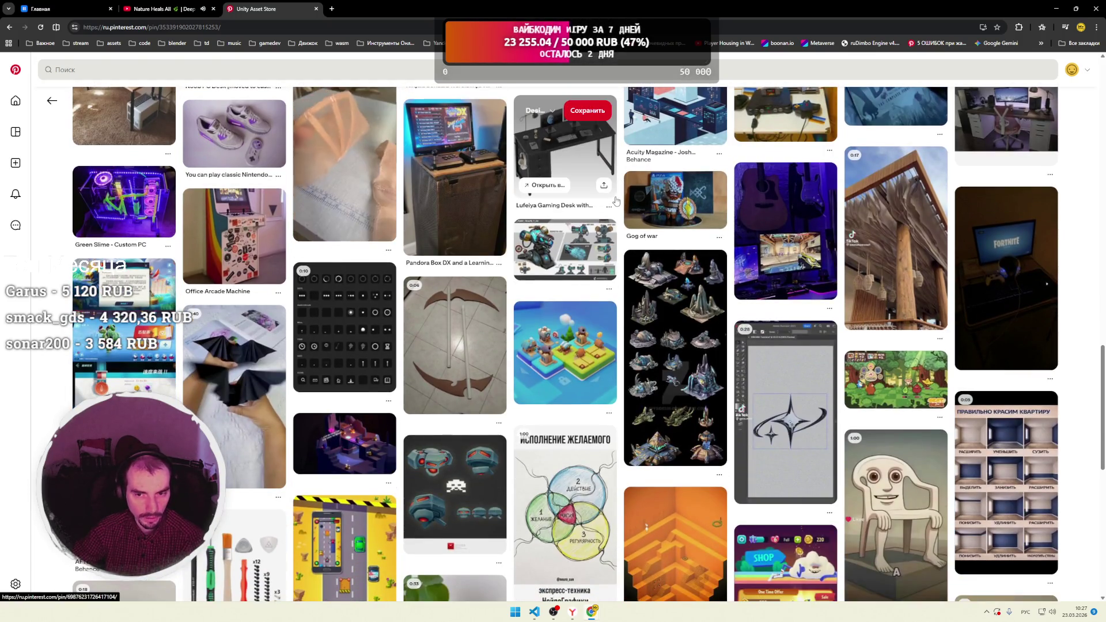
key("alt+Left")
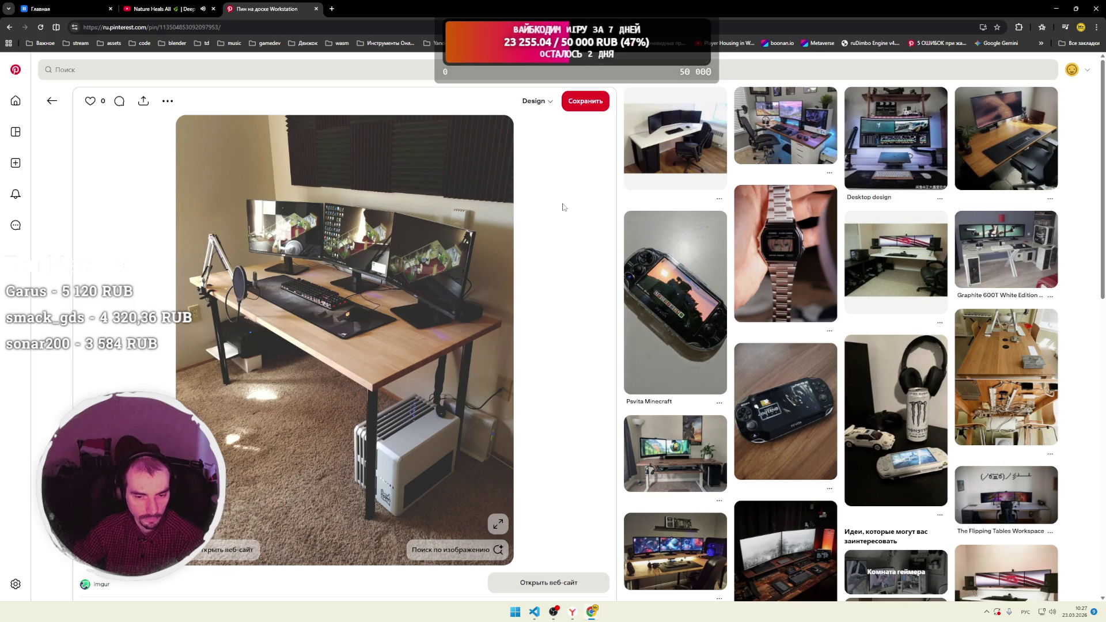
Scroll past the Workstation pin's empty comments to its related desk setups, then head home.
scroll(582, 207, "down", 4)
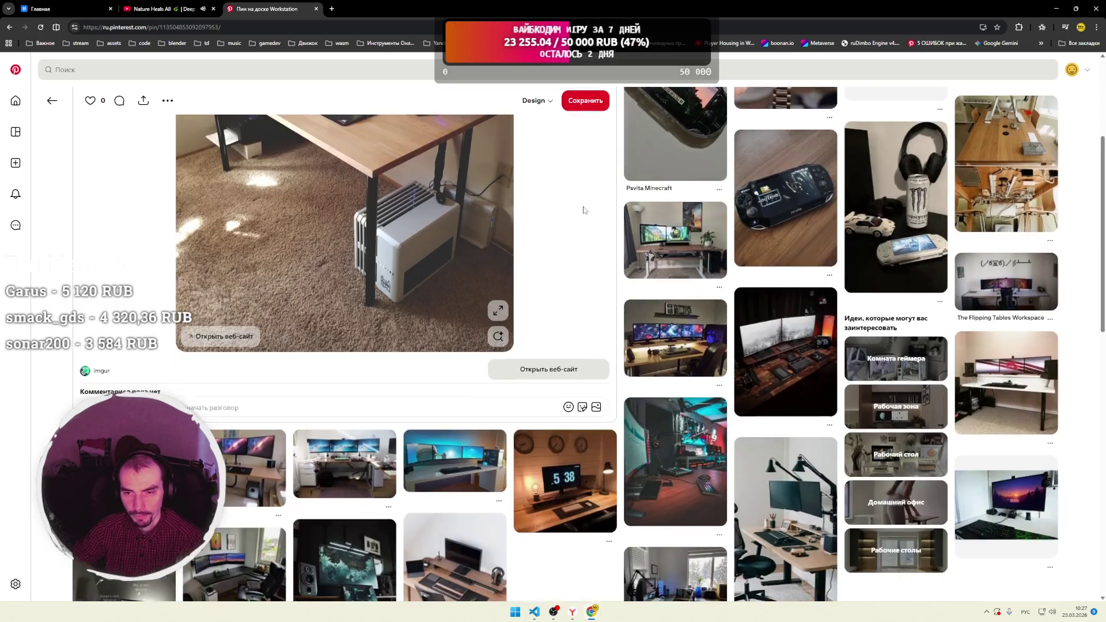
scroll(614, 214, "down", 3)
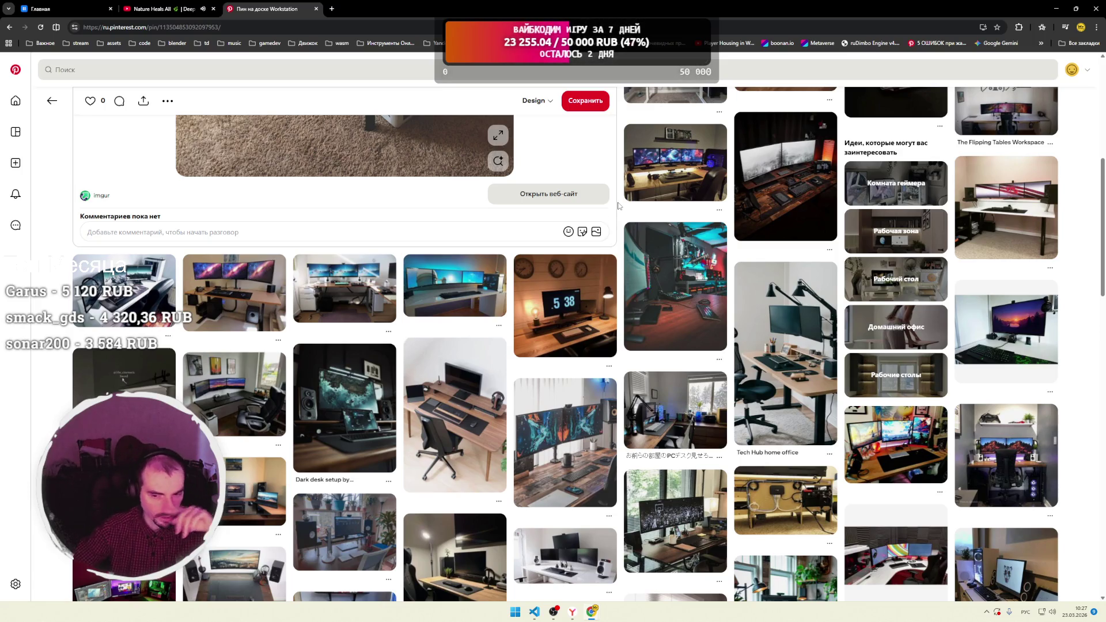
left_click(15, 69)
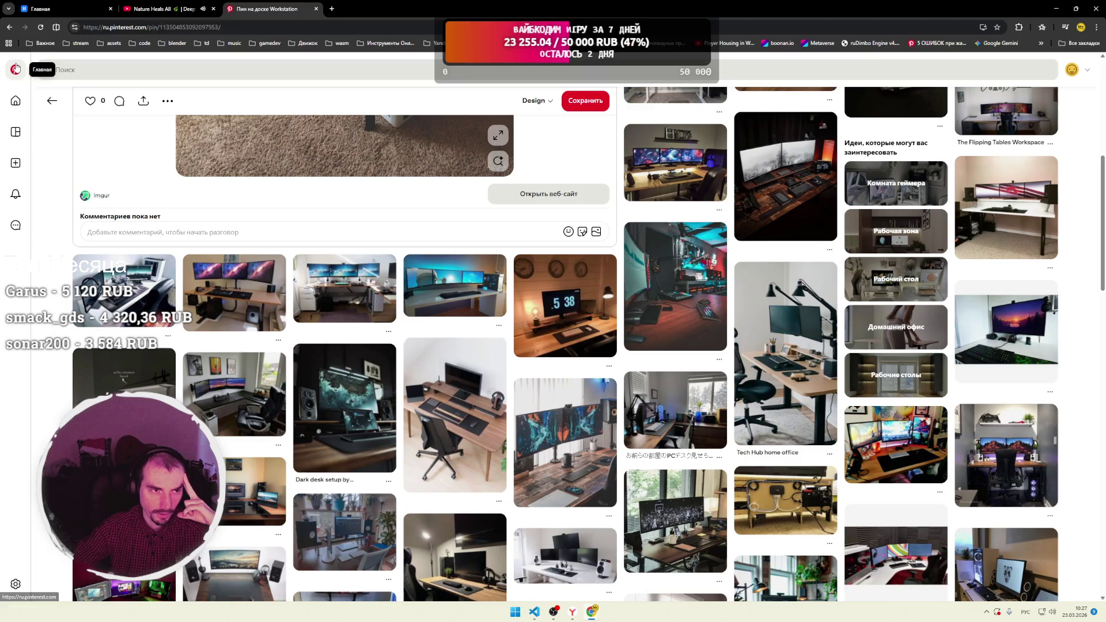
Scroll down the Pinterest home feed through the game-art and cat pins.
scroll(326, 146, "down", 1)
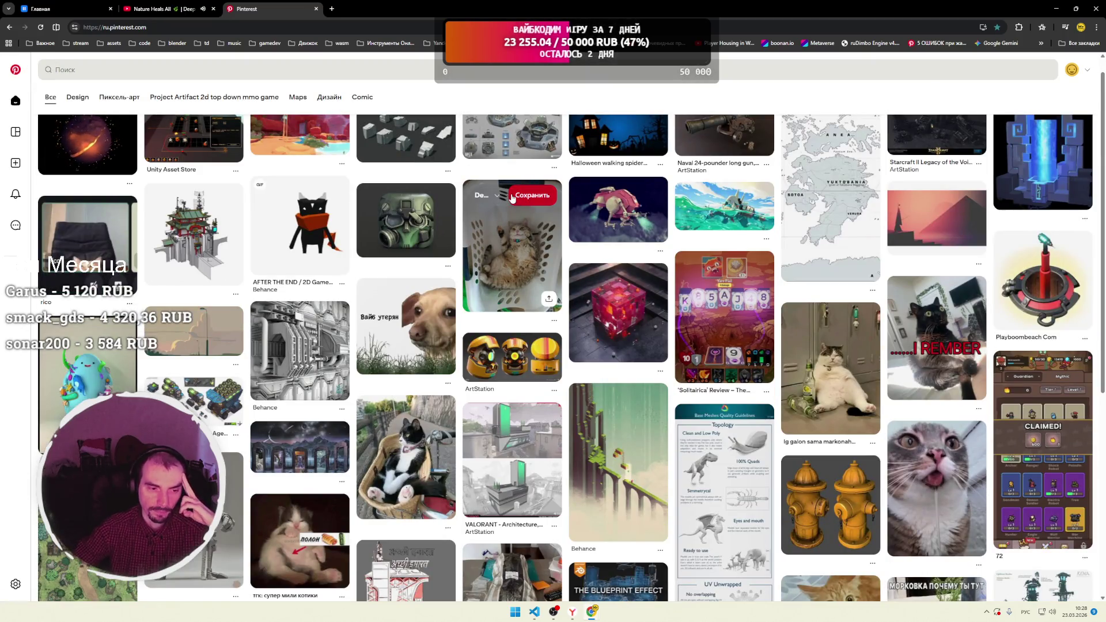
scroll(490, 199, "down", 2)
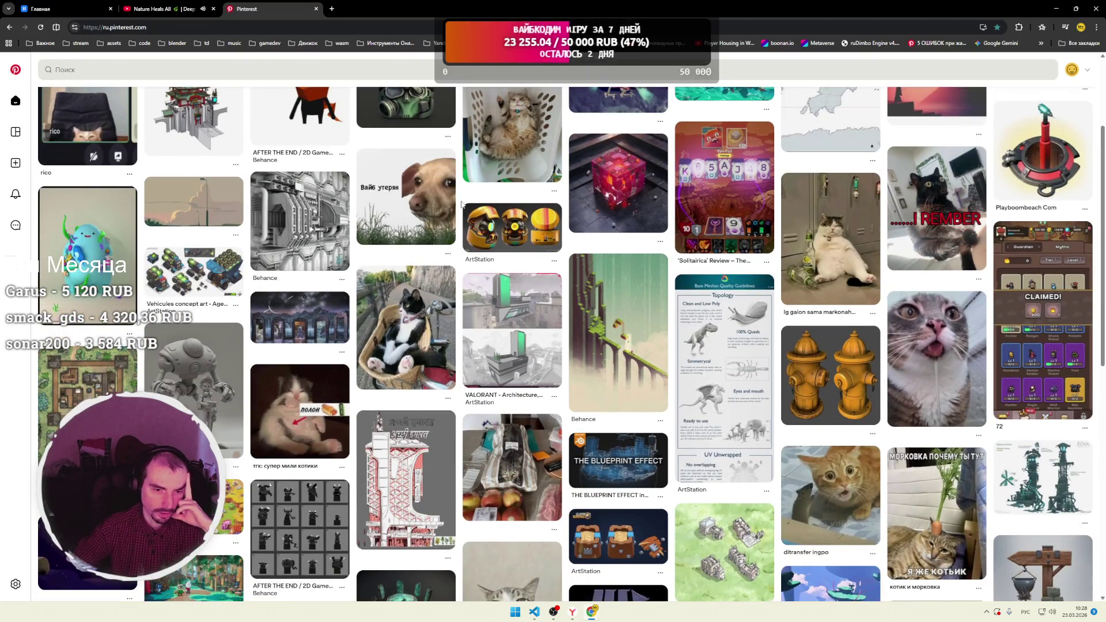
scroll(462, 204, "down", 2)
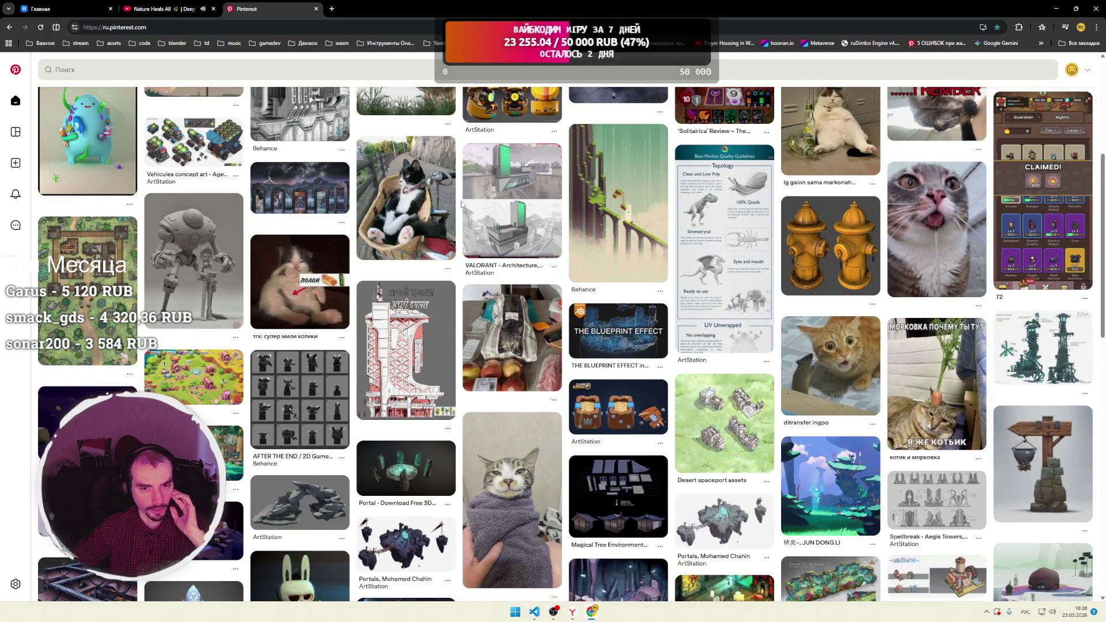
scroll(462, 204, "down", 4)
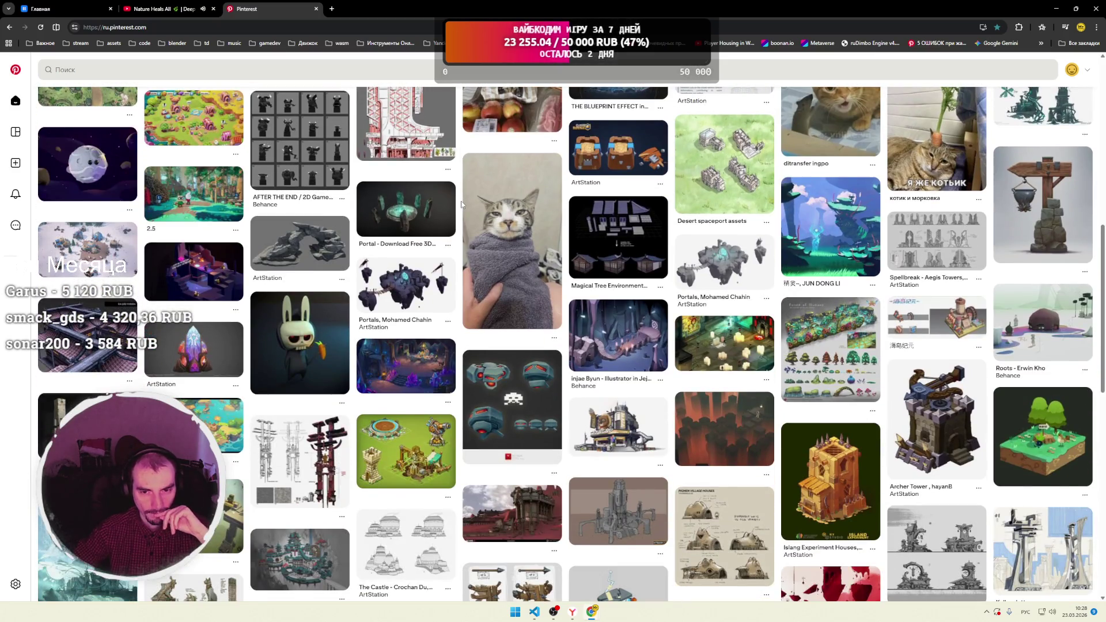
scroll(462, 205, "down", 1)
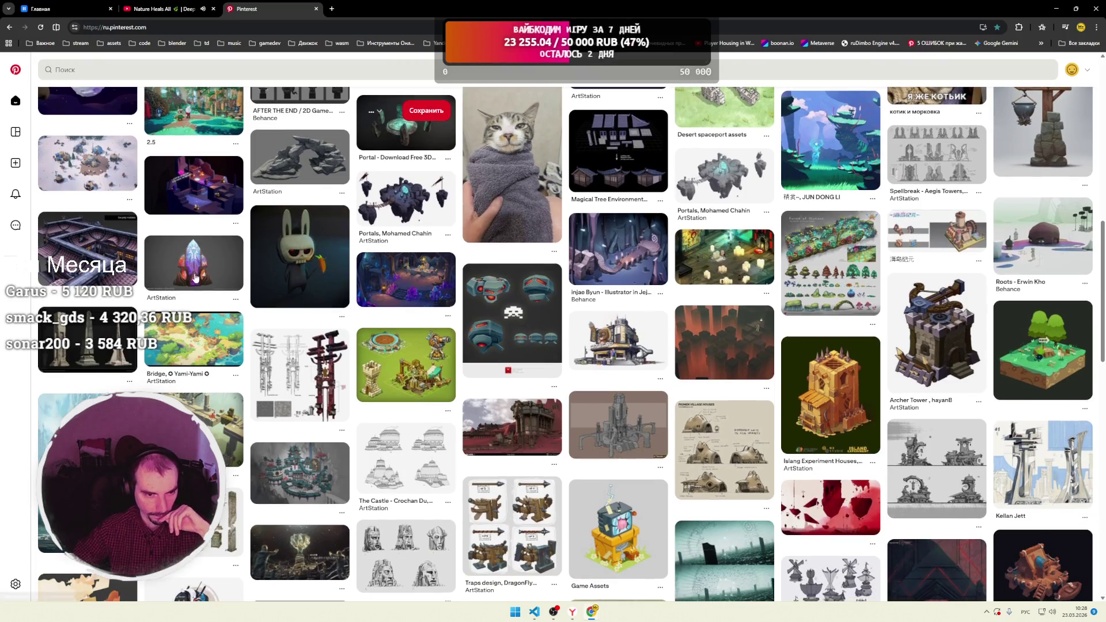
Open the Crystal Pillar Diorama pin, then the related Templo da Luz pin, then go back.
left_click(195, 279)
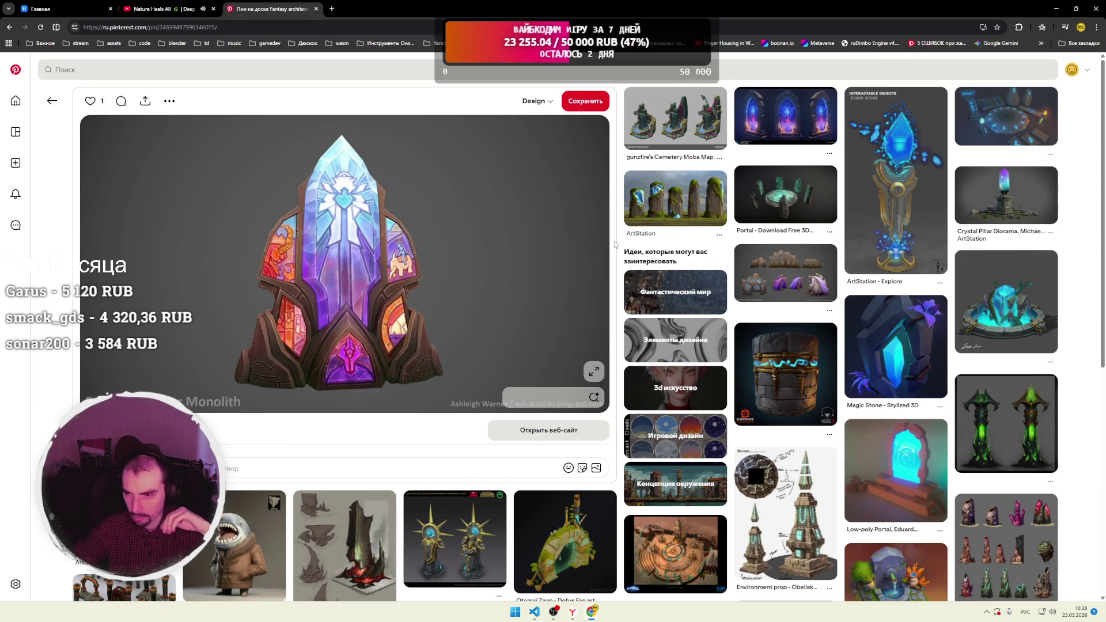
left_click(1008, 218)
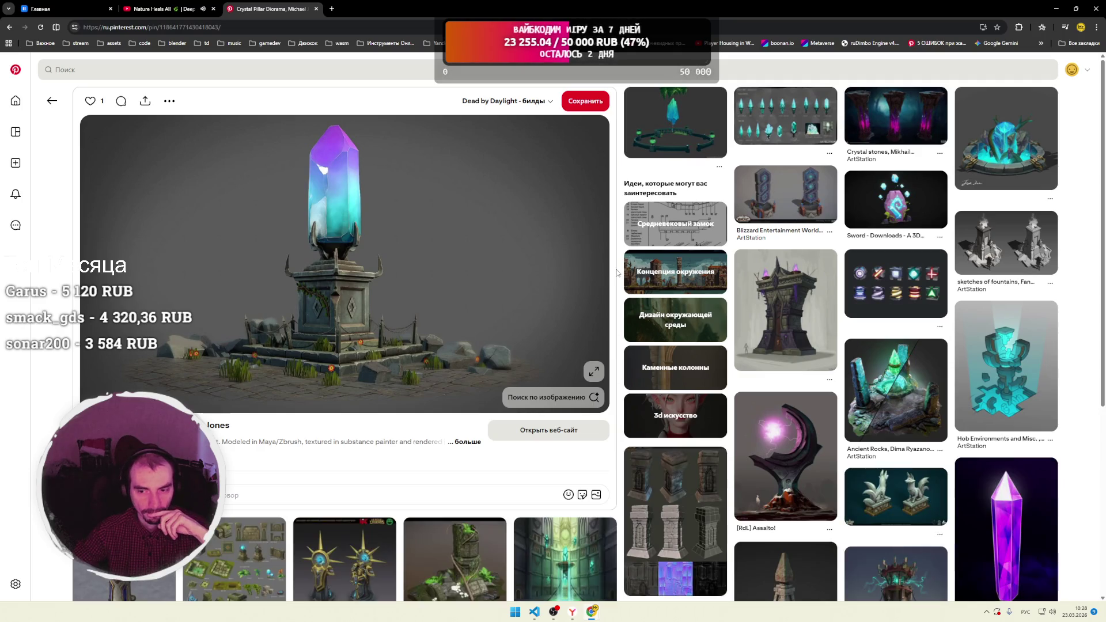
scroll(617, 273, "down", 5)
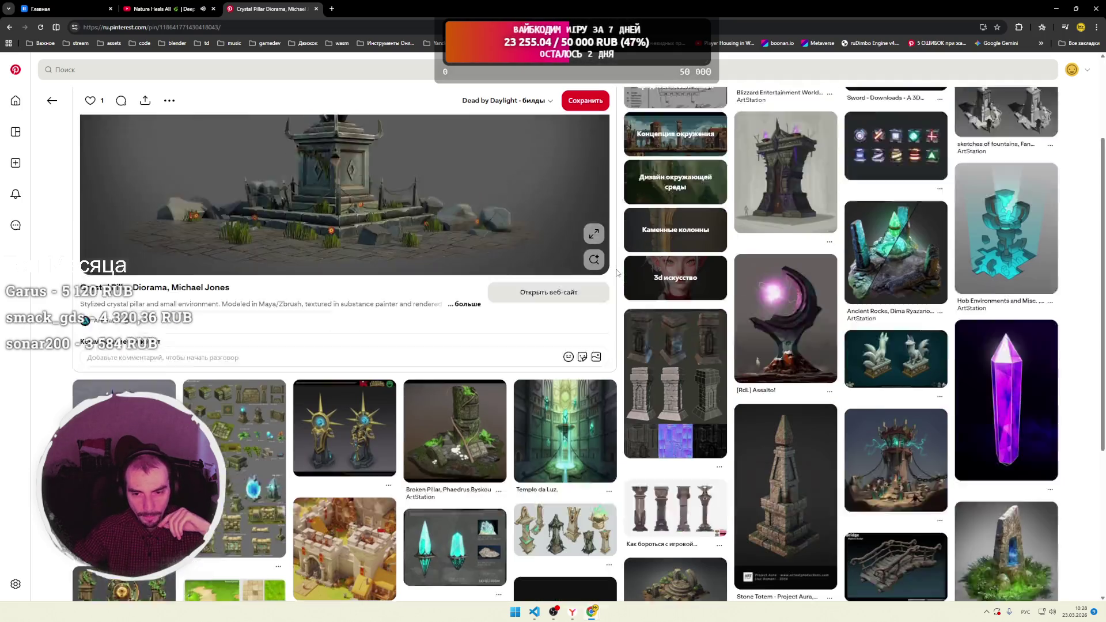
left_click(611, 276)
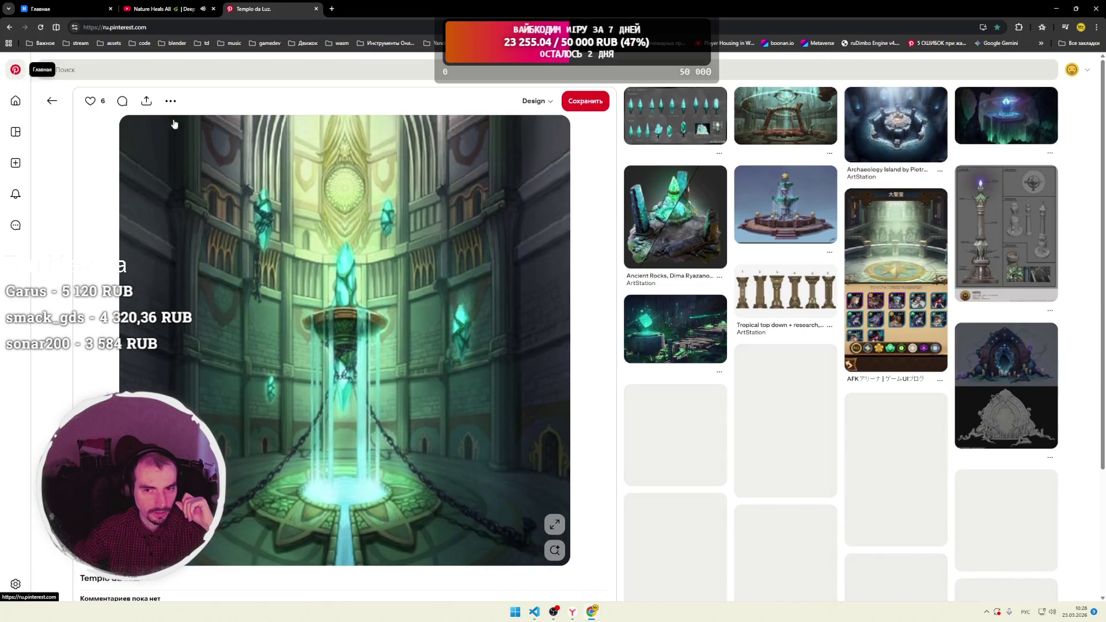
key("alt+Left")
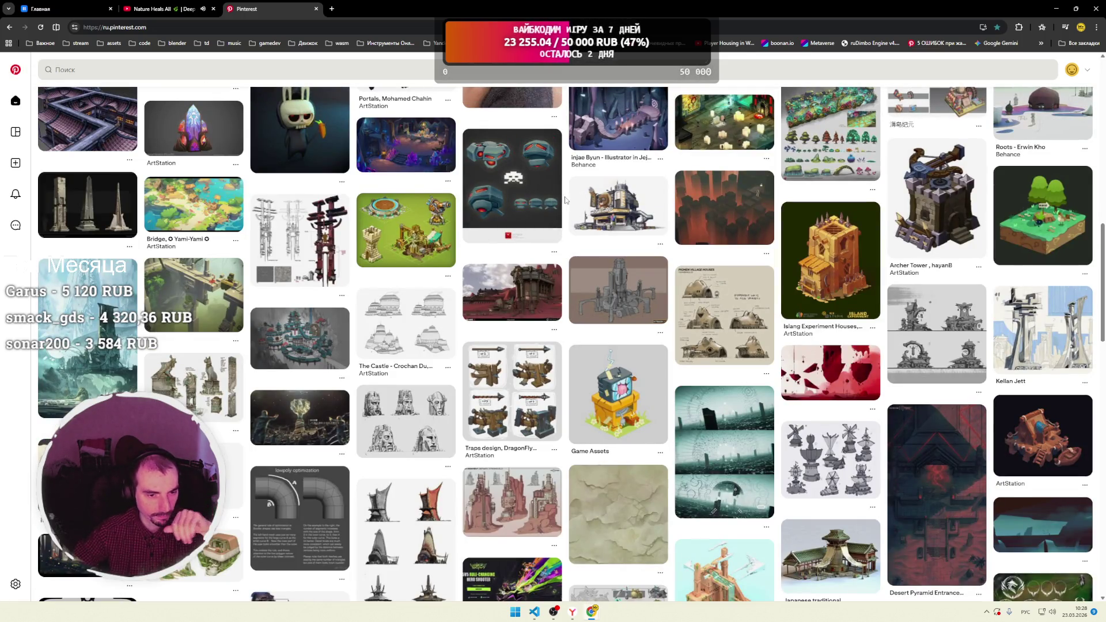
Scroll further down the home feed and open the 'Project Artifact' voxel island-house pin.
scroll(565, 200, "down", 4)
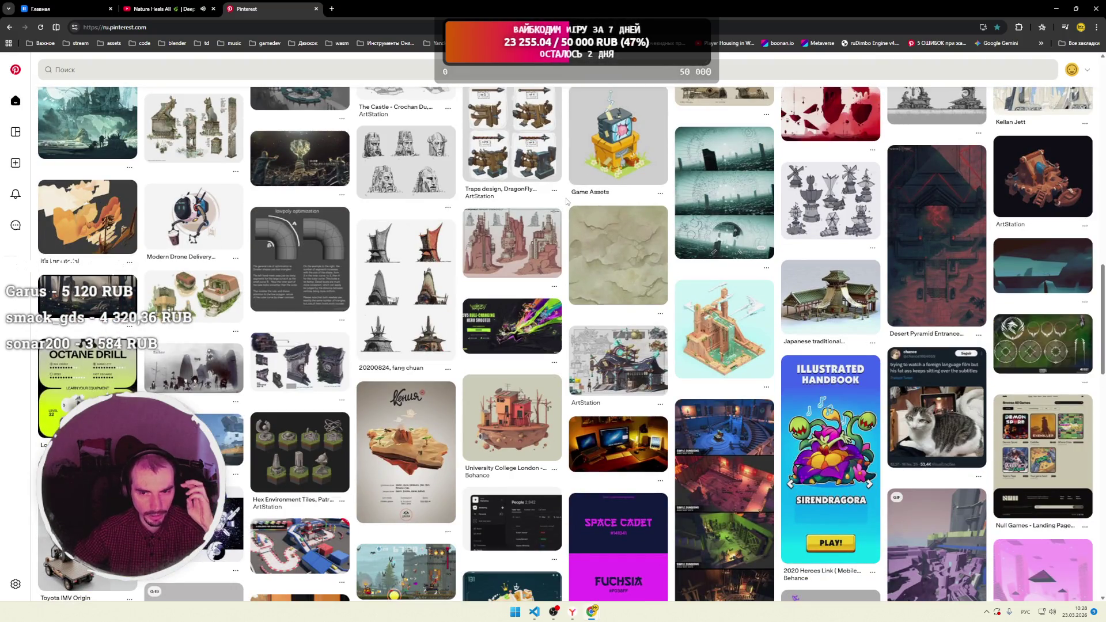
scroll(566, 199, "down", 3)
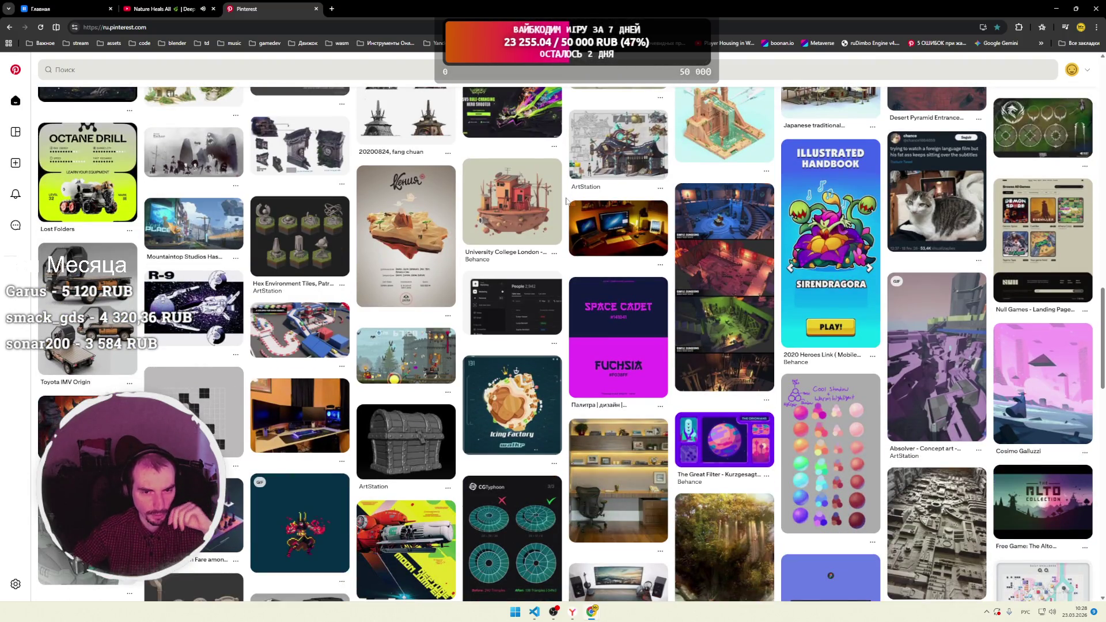
scroll(566, 199, "down", 3)
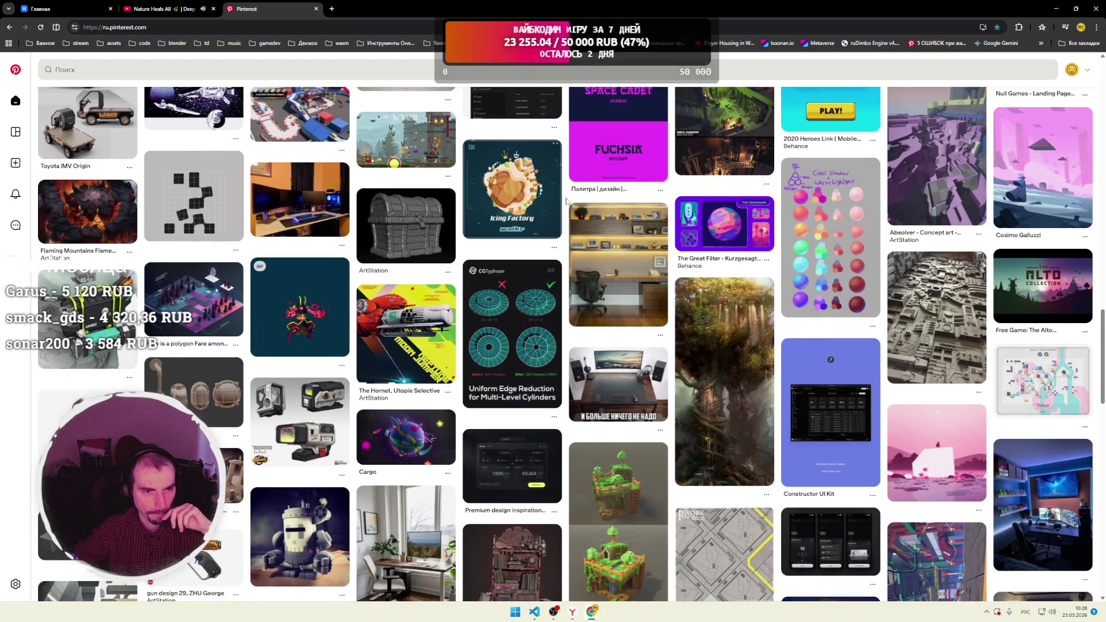
scroll(567, 200, "down", 2)
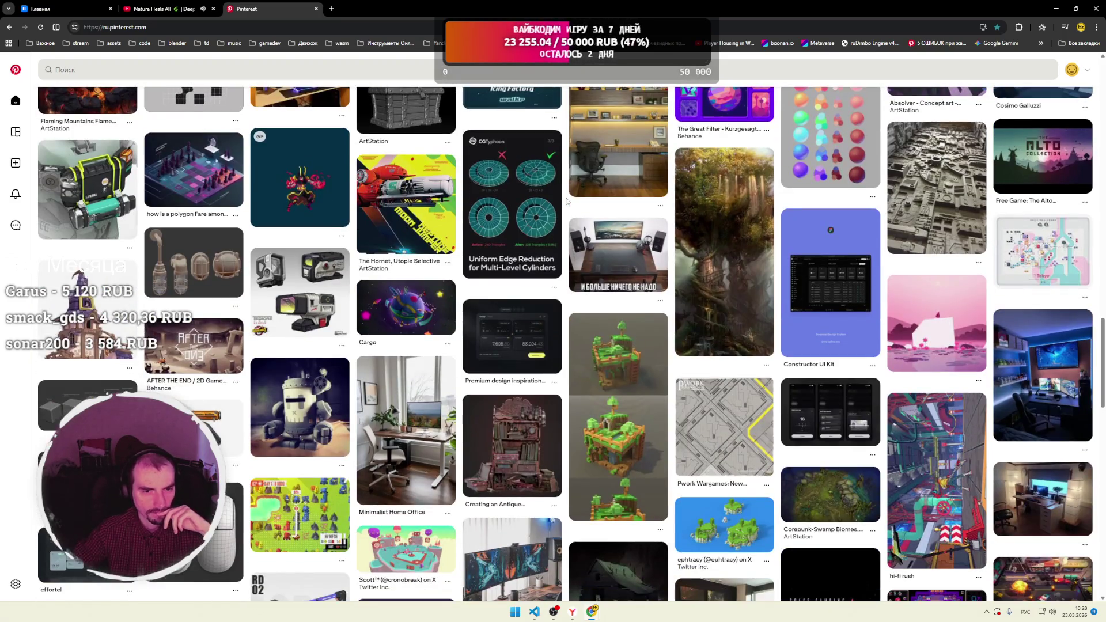
scroll(566, 200, "down", 1)
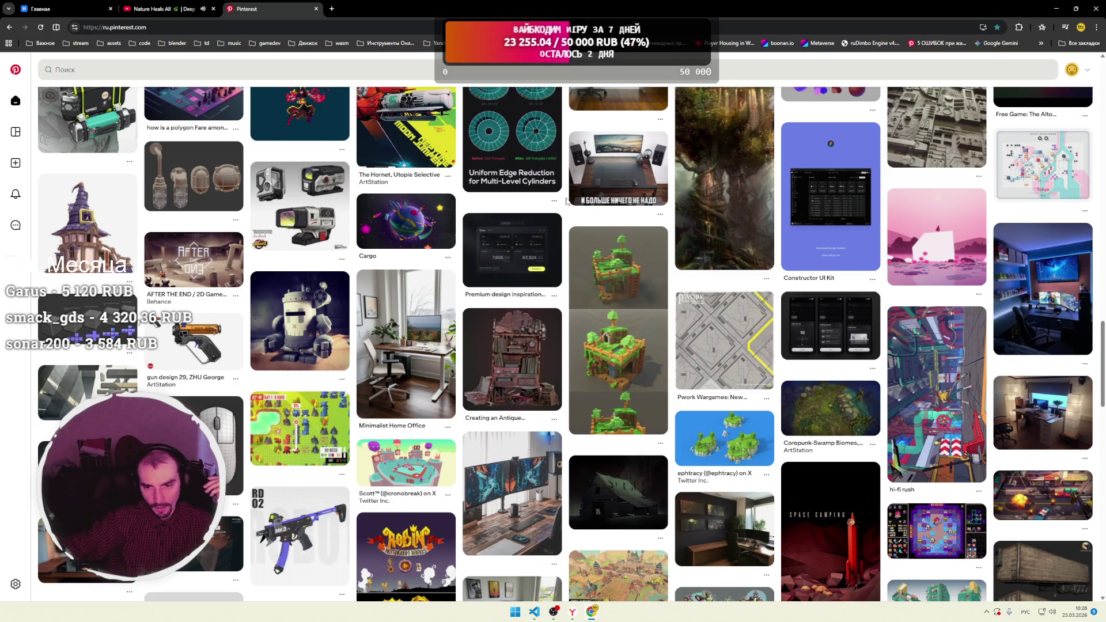
left_click(579, 303)
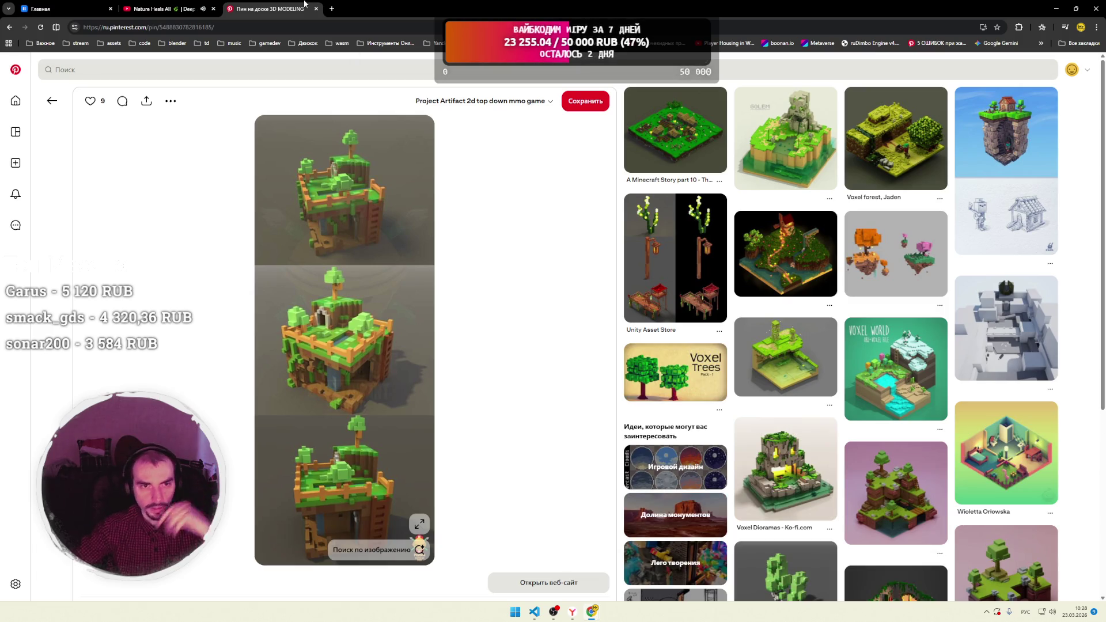
Close the stray new browser tab and clear all Windows notifications.
left_click(330, 9)
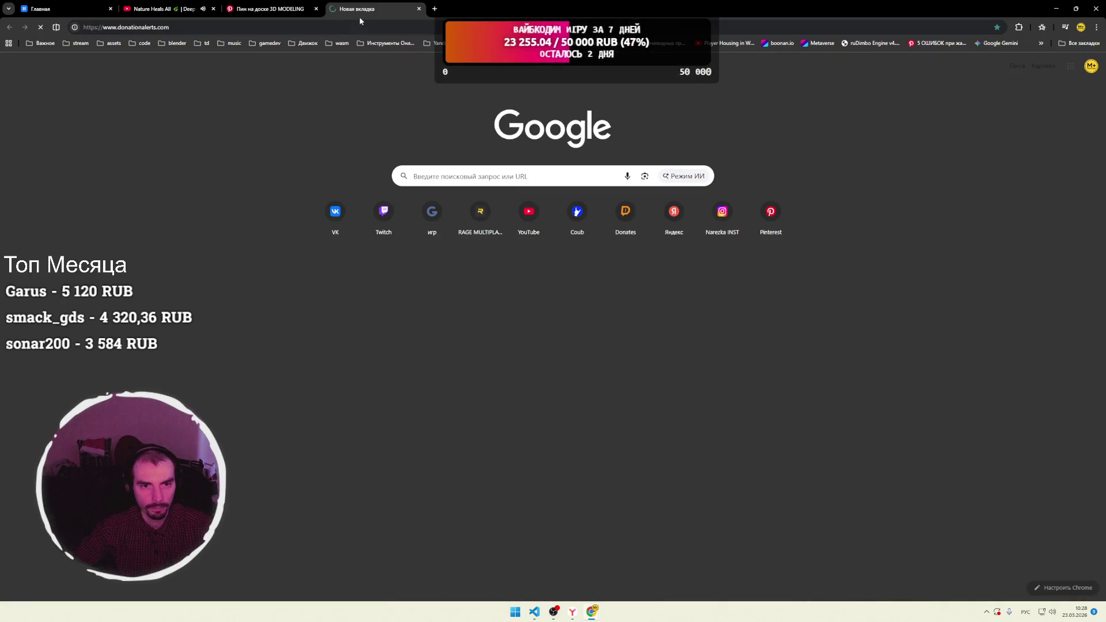
left_click(337, 8)
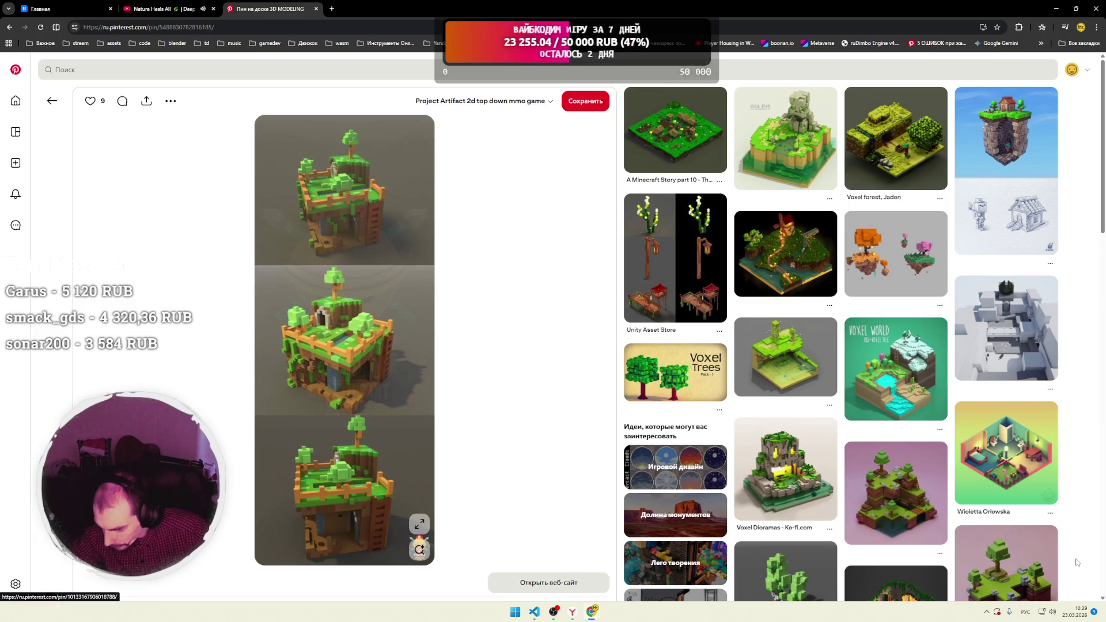
left_click(1071, 615)
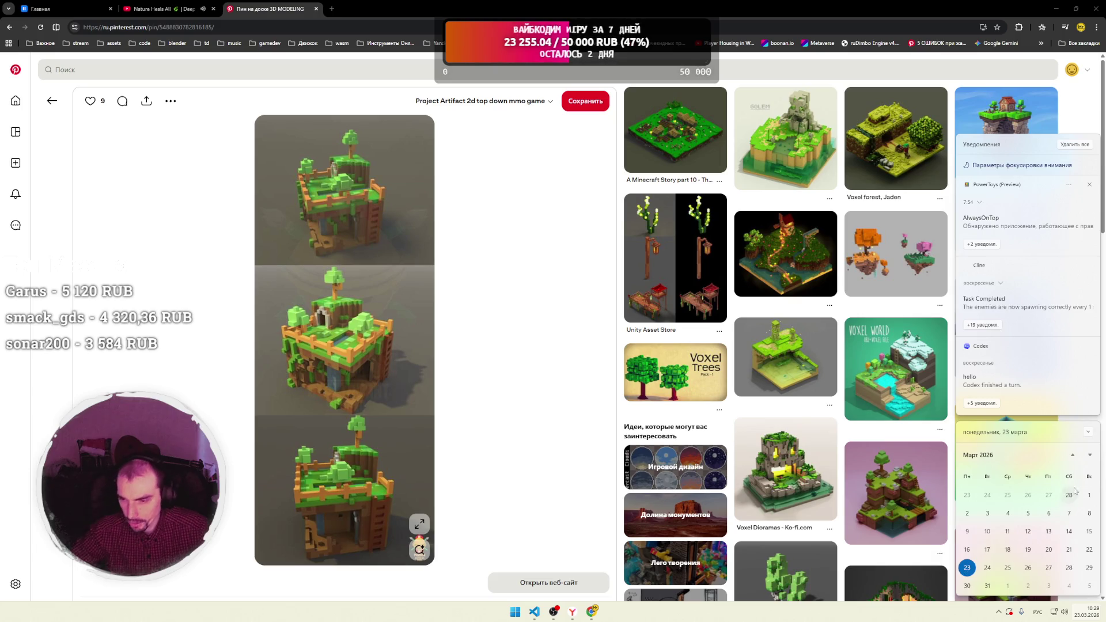
left_click(1075, 144)
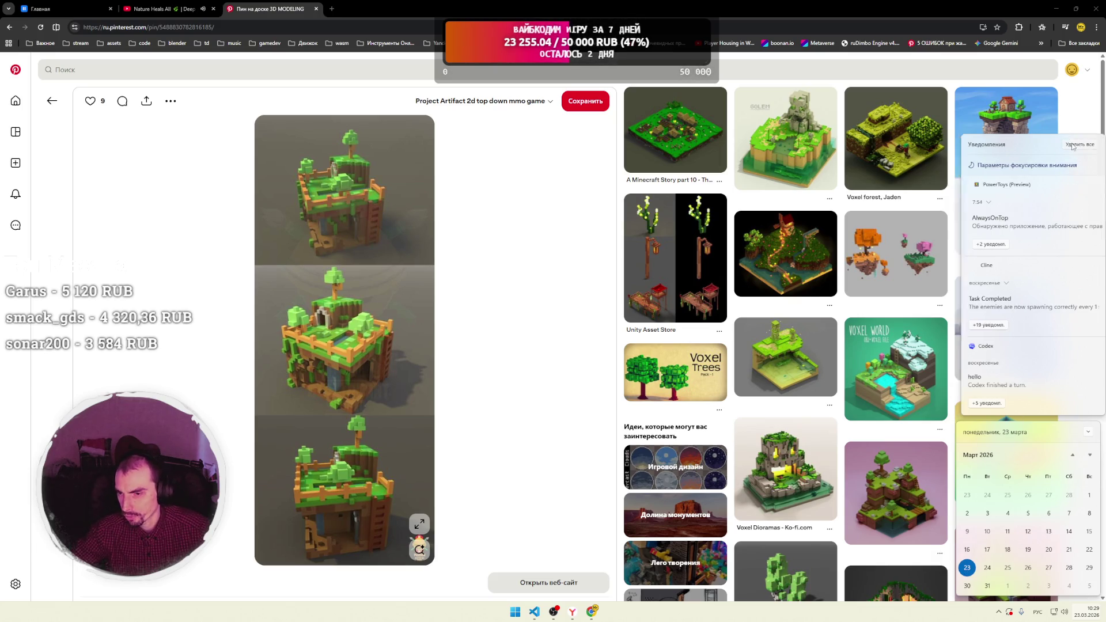
left_click(1084, 302)
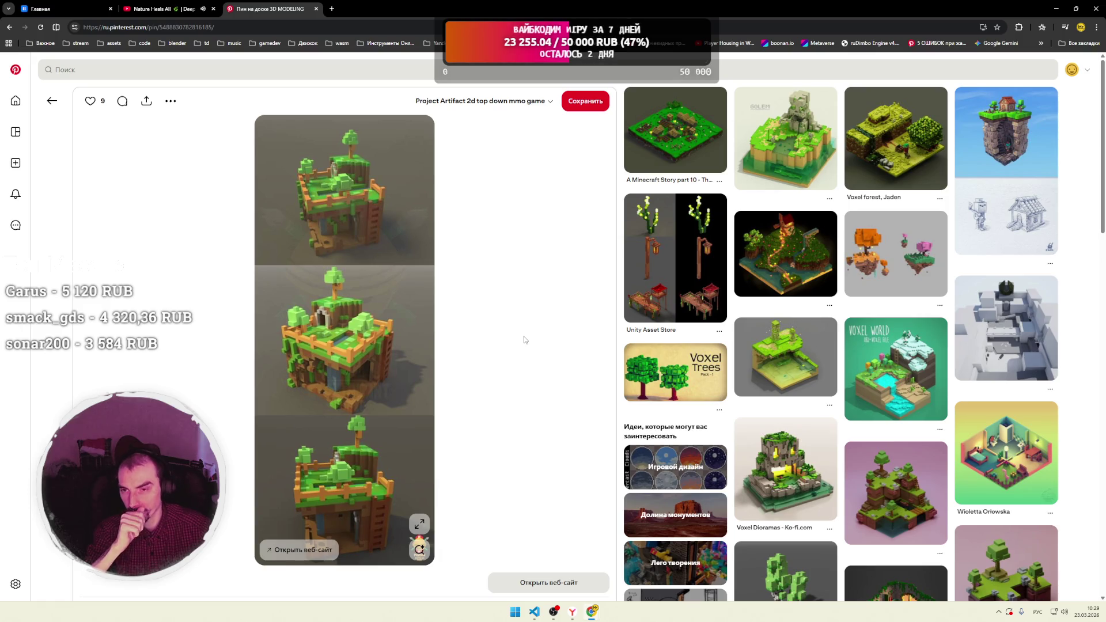
Scroll down to the related voxel pins and open the Castle Merge pin.
scroll(524, 340, "down", 4)
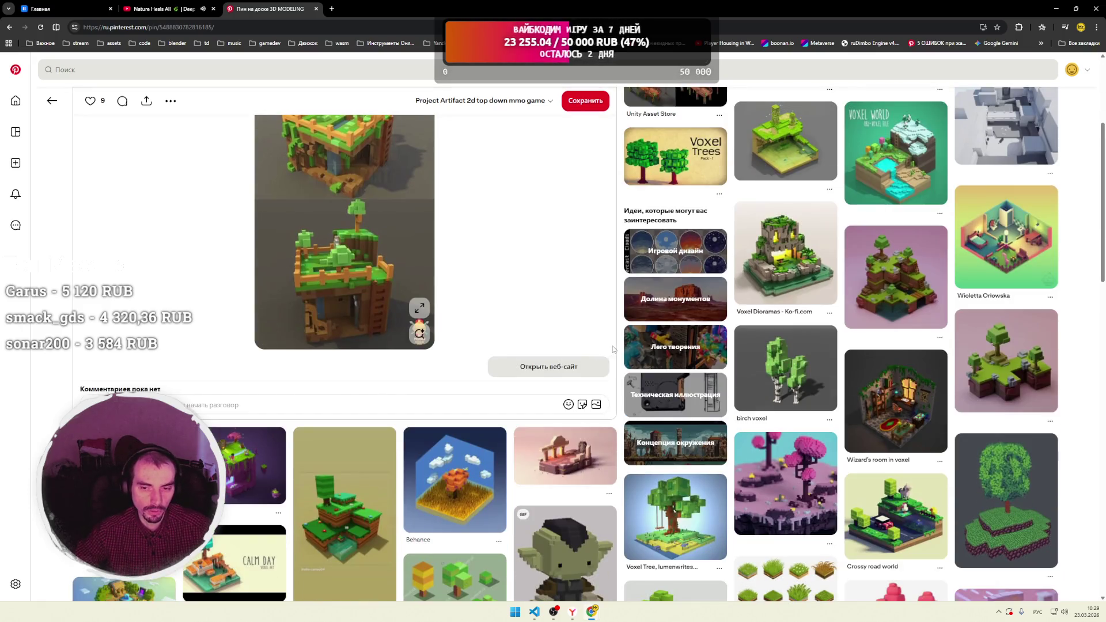
scroll(619, 353, "down", 2)
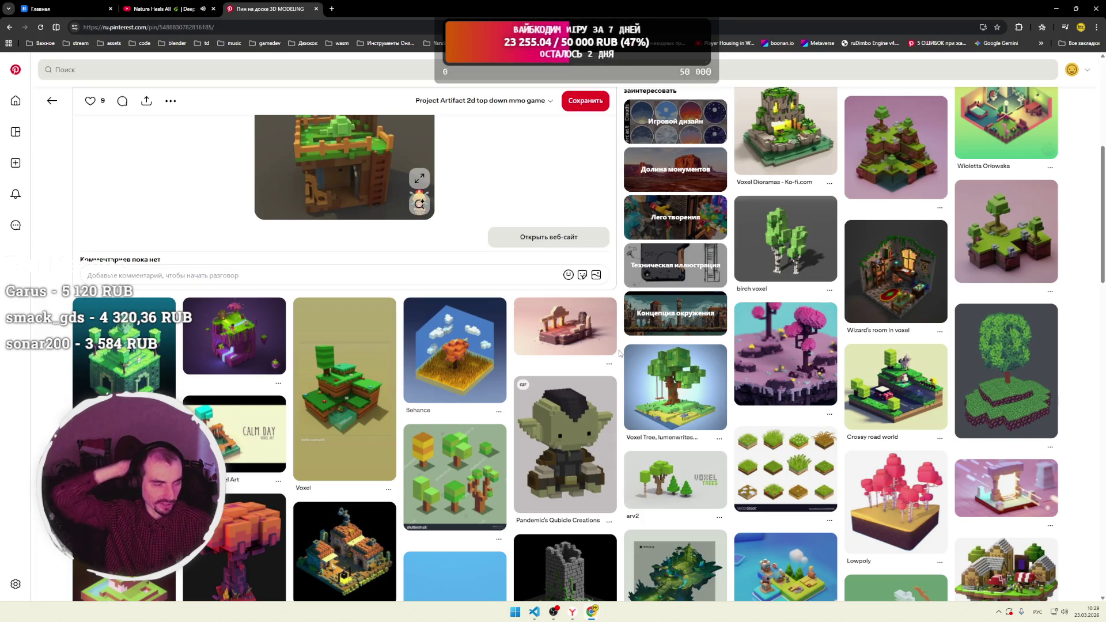
scroll(620, 353, "down", 4)
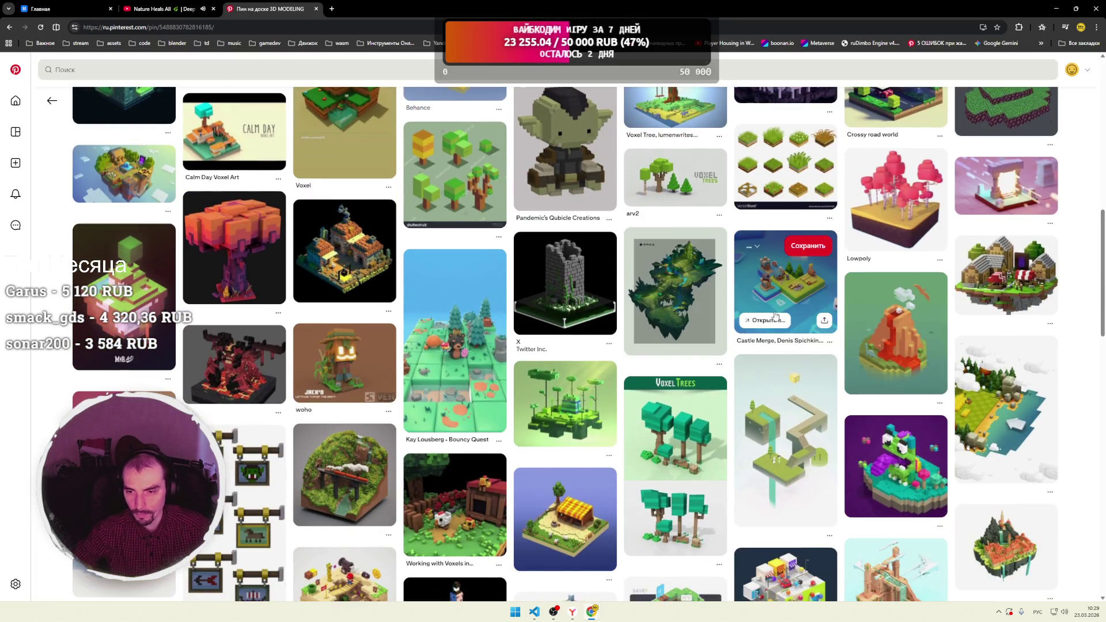
left_click(778, 298)
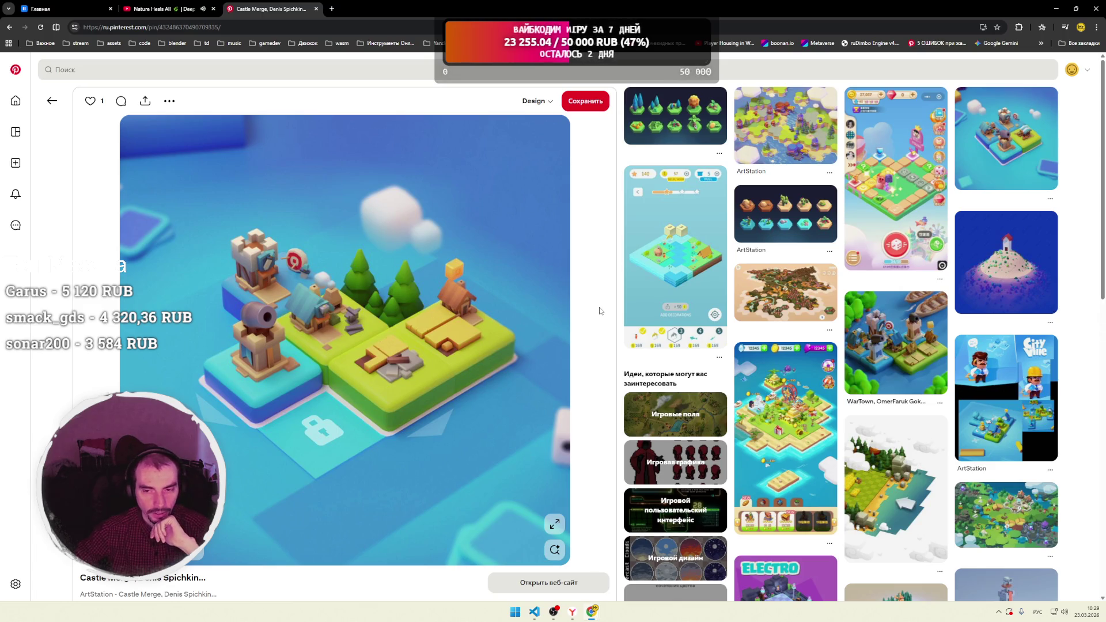
Scroll the Castle Merge pin down to its title, comments and related game-board pins, then start a new tab.
scroll(600, 311, "down", 3)
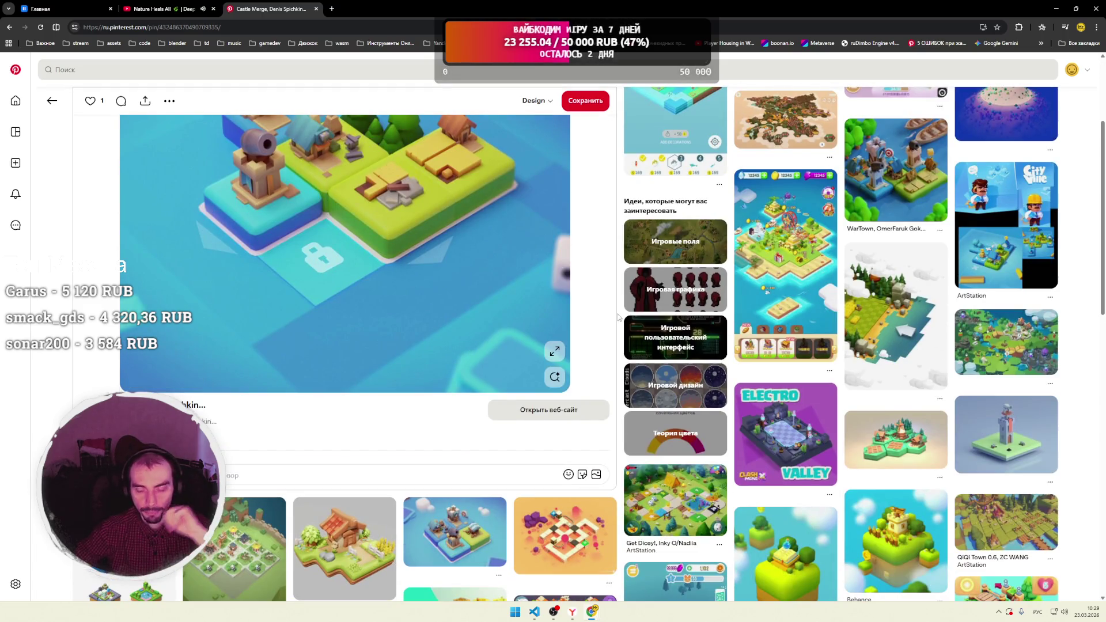
scroll(619, 317, "down", 2)
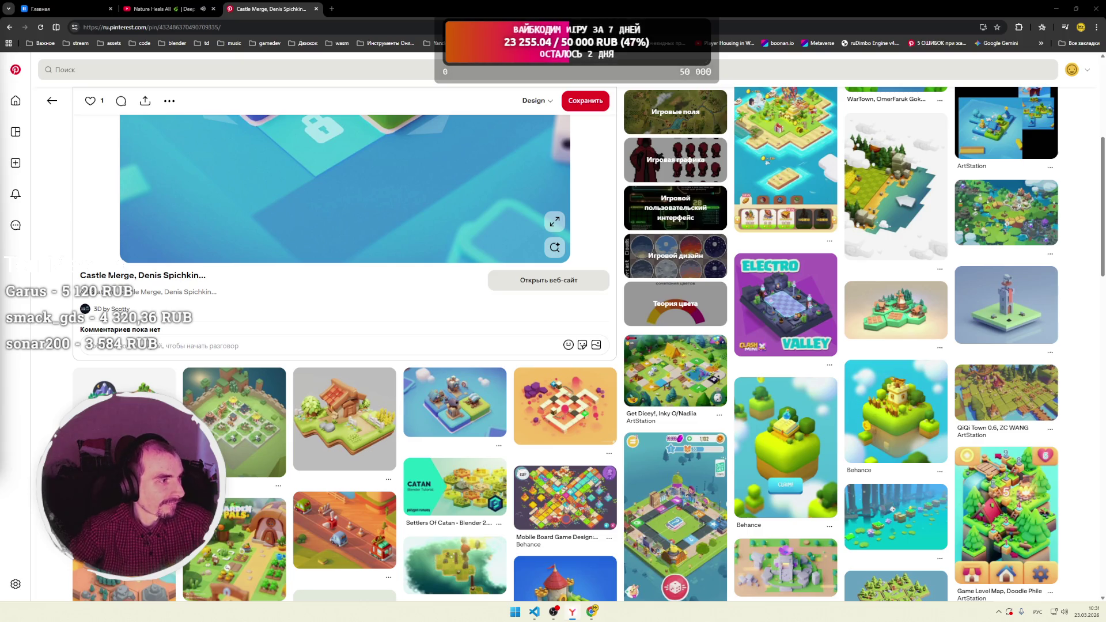
left_click(332, 9)
Load the ai Nova Sapiens channel's video list and open the GPT КУРС video in a new tab.
type("https://www.youtube.com/@aiNovaSapiens/videos")
key("Return")
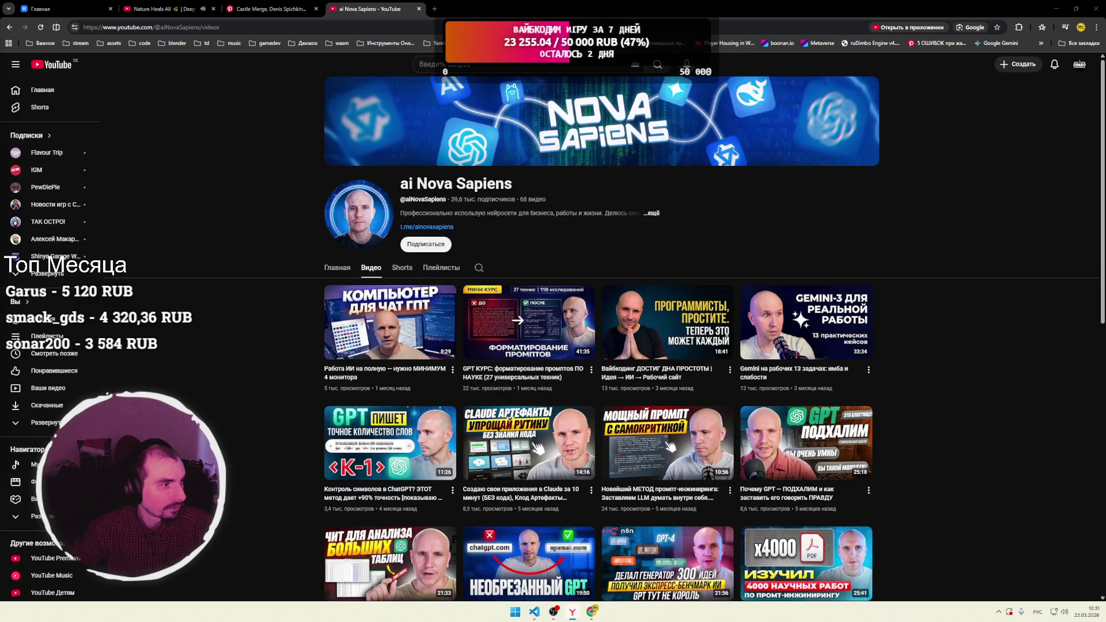
left_click(434, 9)
left_click(368, 8)
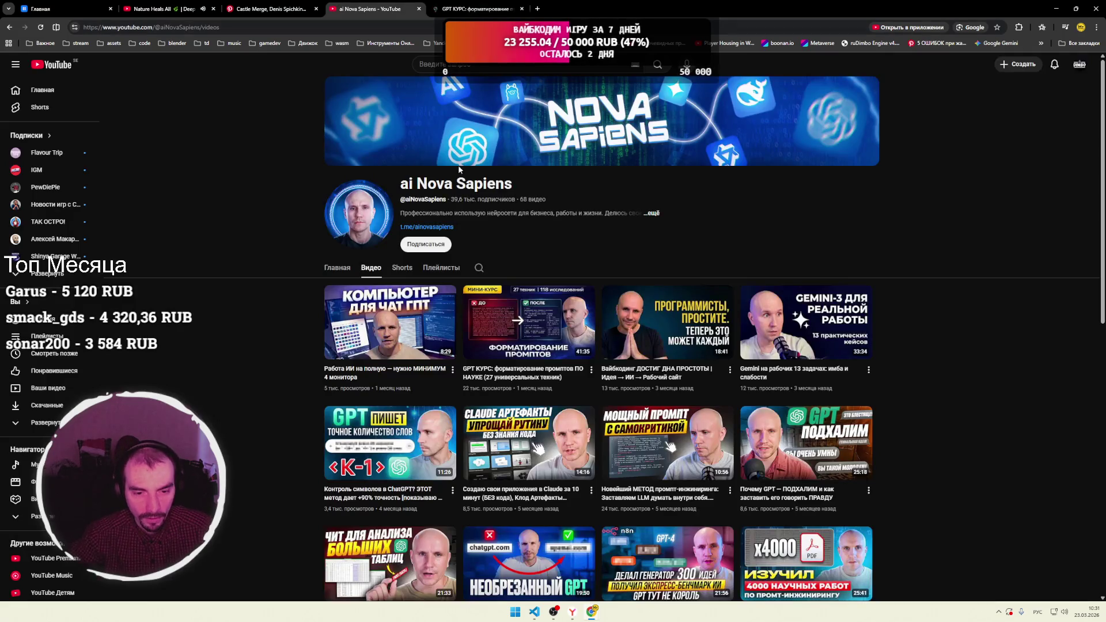
Pause the Nature Heals All cave waterfall video and switch to the course video tab.
left_click(469, 8)
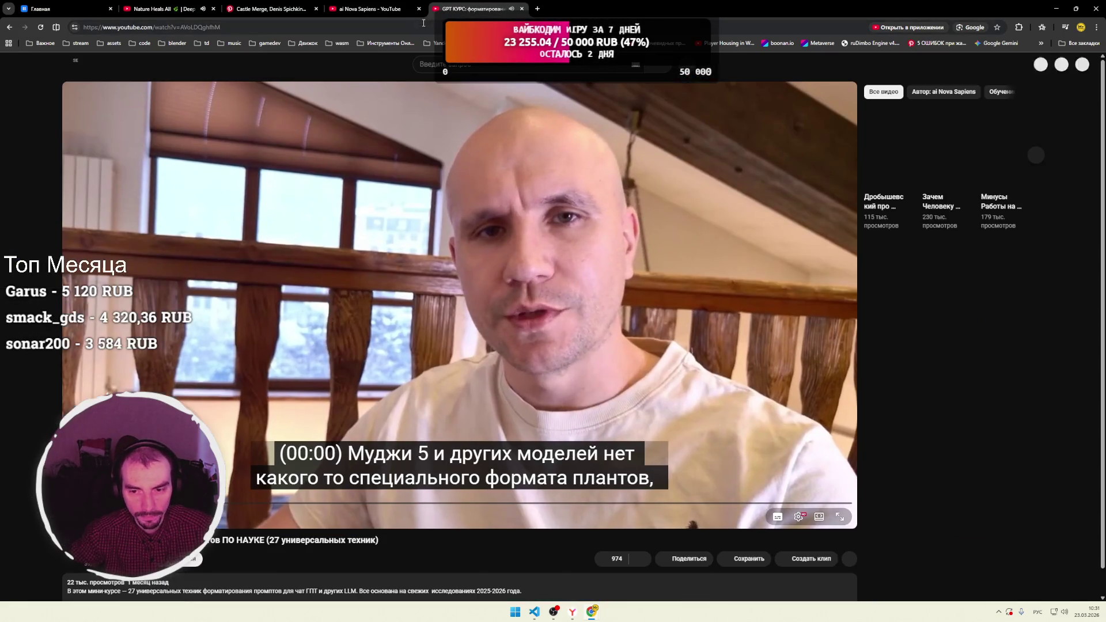
left_click(382, 10)
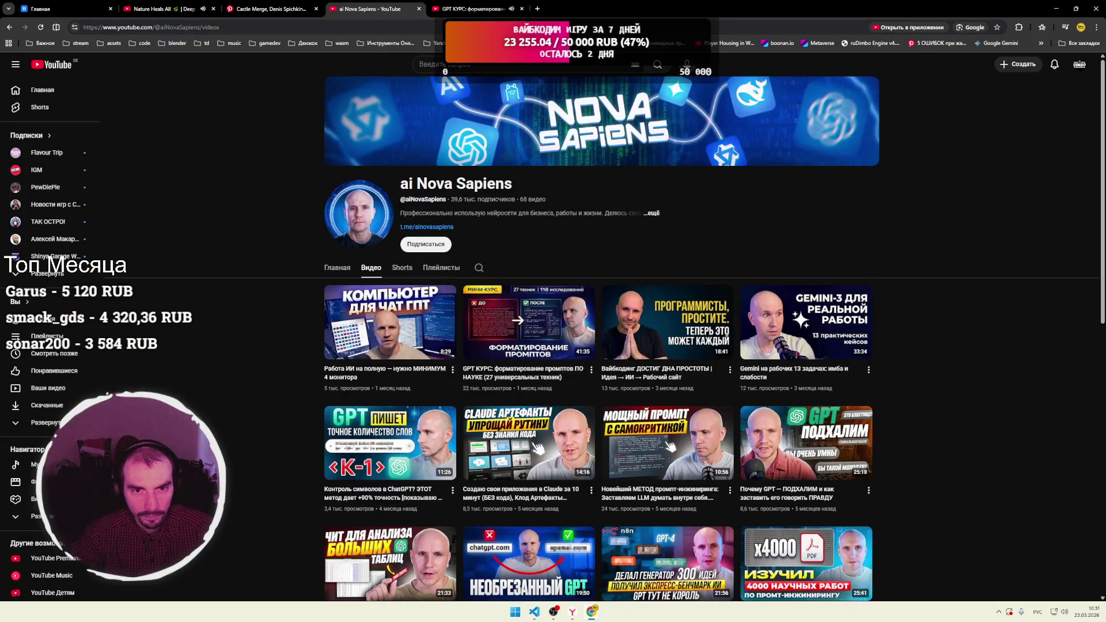
left_click(469, 9)
left_click(167, 8)
left_click(302, 480)
left_click(469, 9)
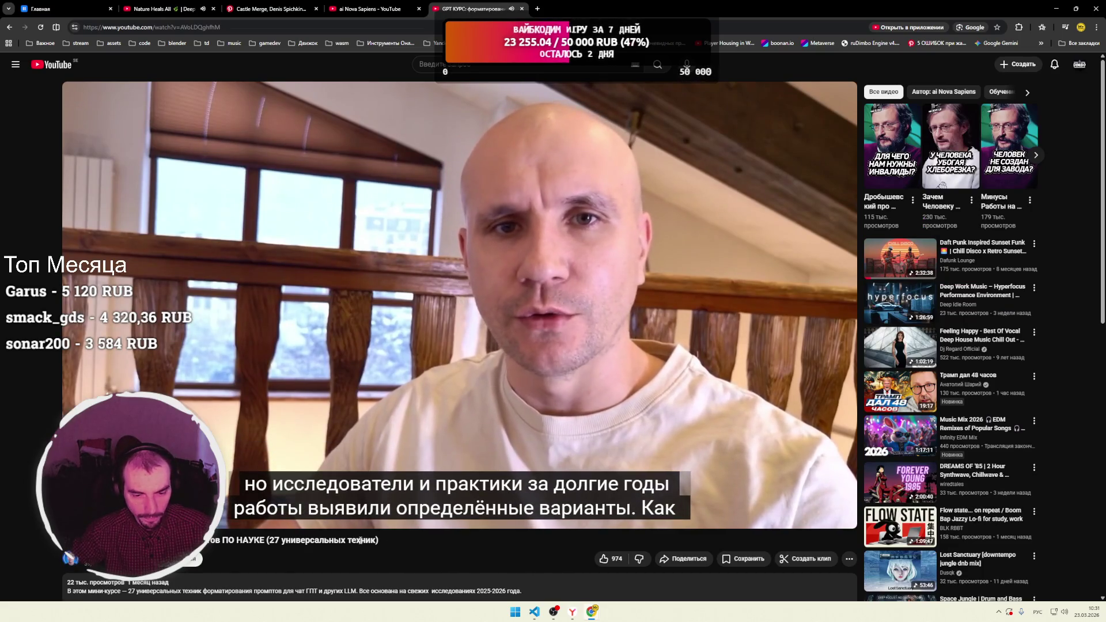
triple_click(322, 540)
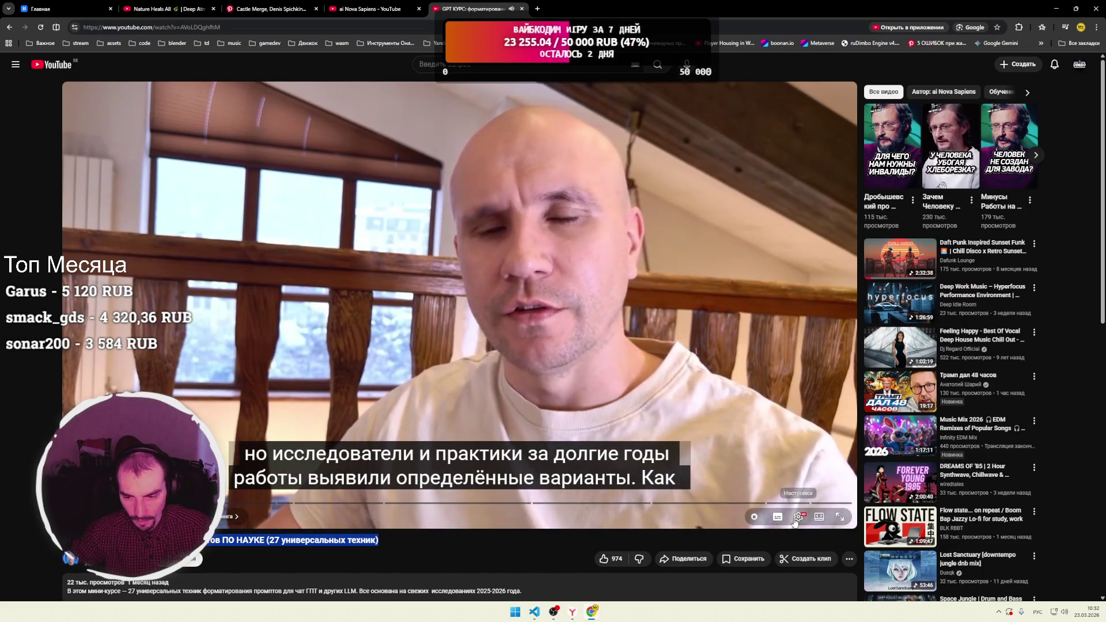
left_click(776, 519)
left_click(799, 516)
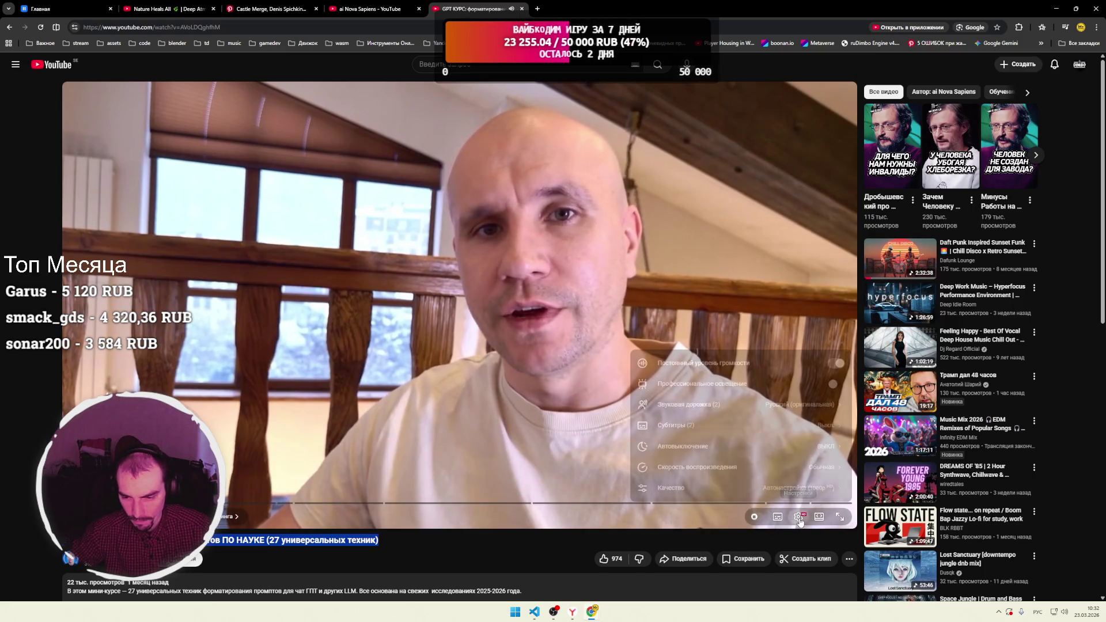
left_click(772, 455)
left_click(779, 480)
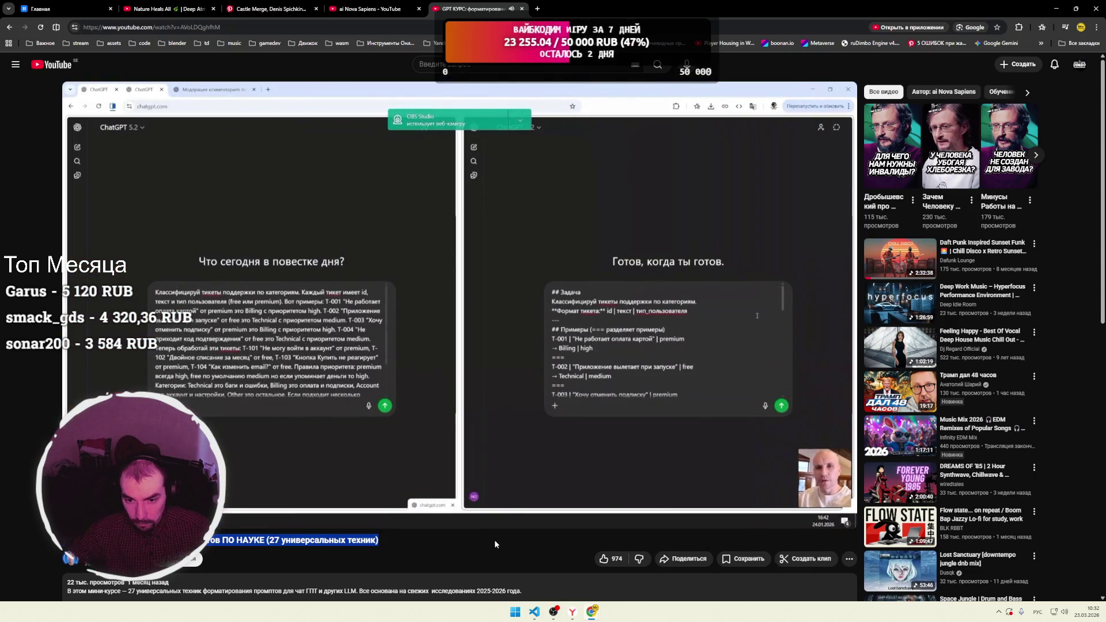
Pause the course at the raw-versus-formatted prompt comparison, clear the title selection, then resume playback.
key("space")
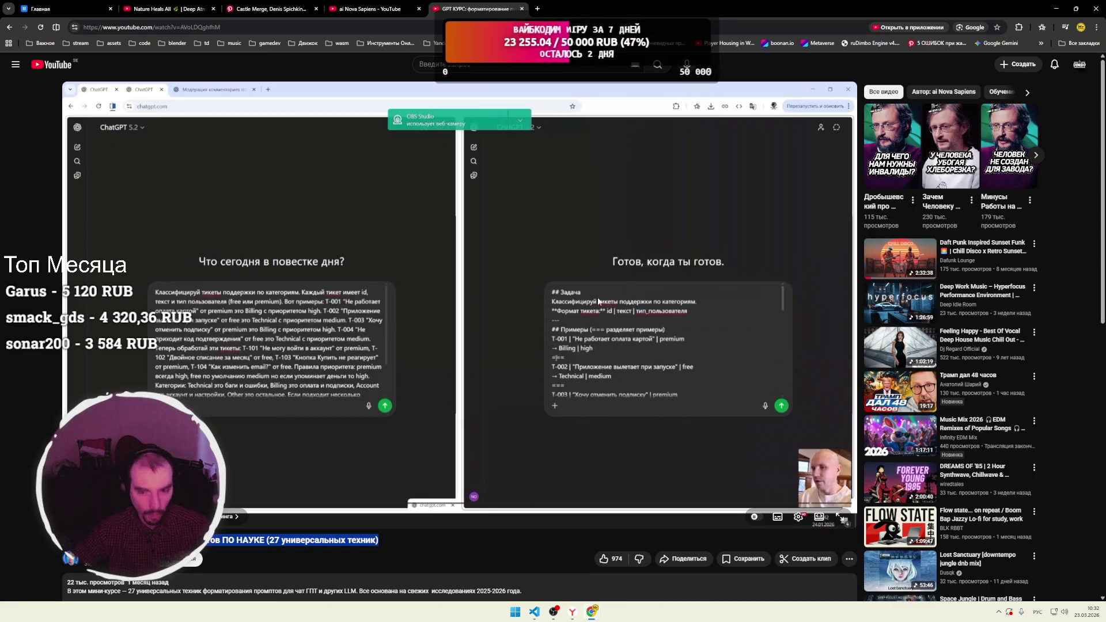
left_click(434, 549)
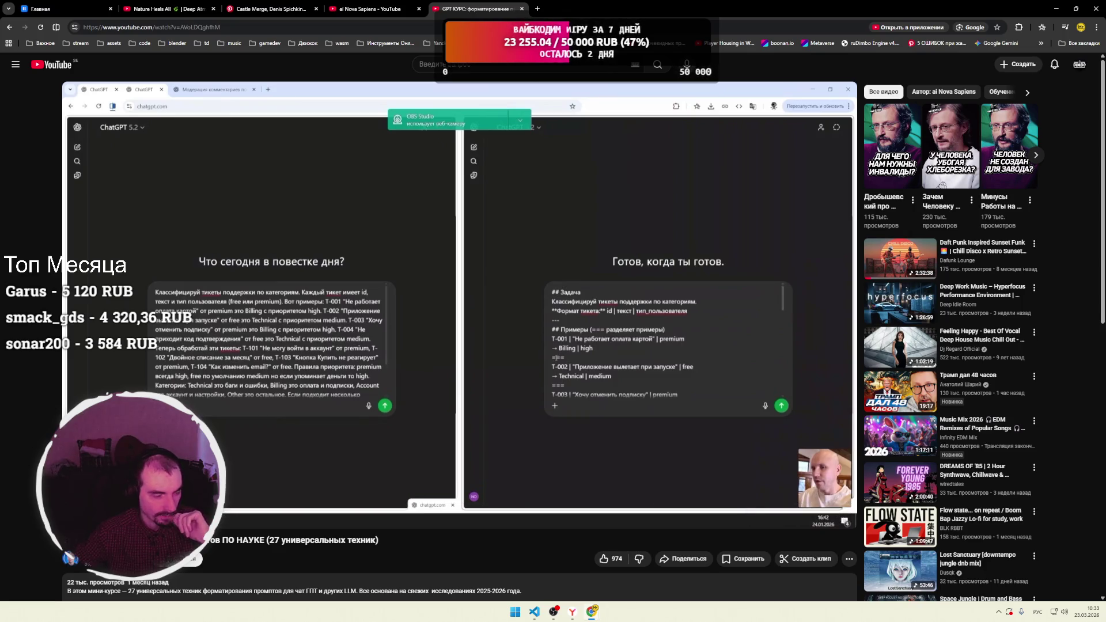
key("space")
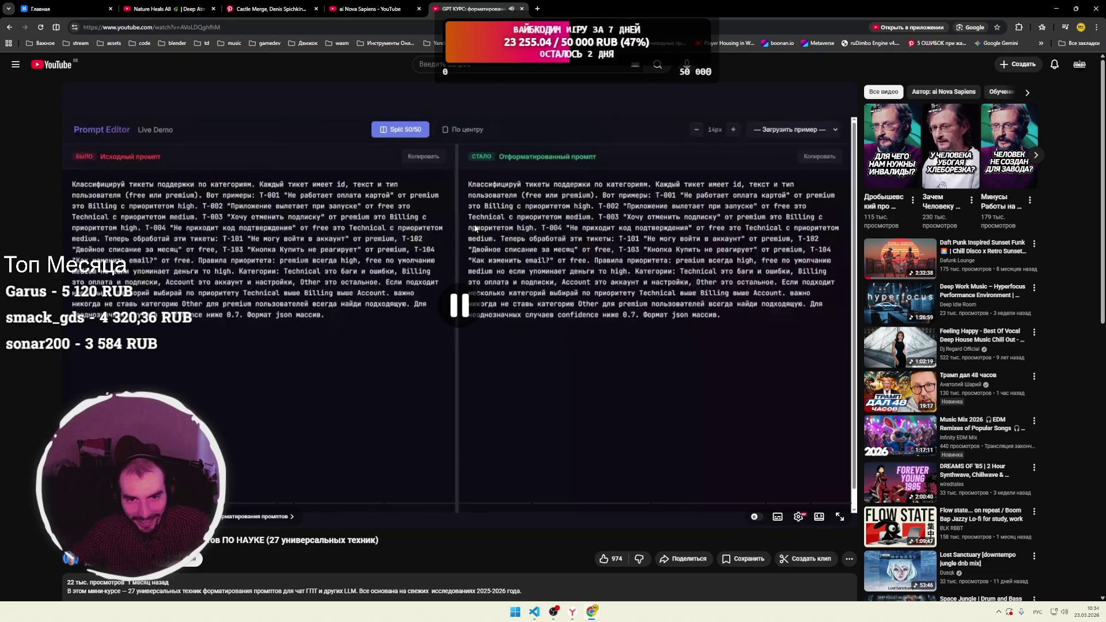
Open a new browser tab on the Google start page with Ctrl+T.
key("ctrl+t")
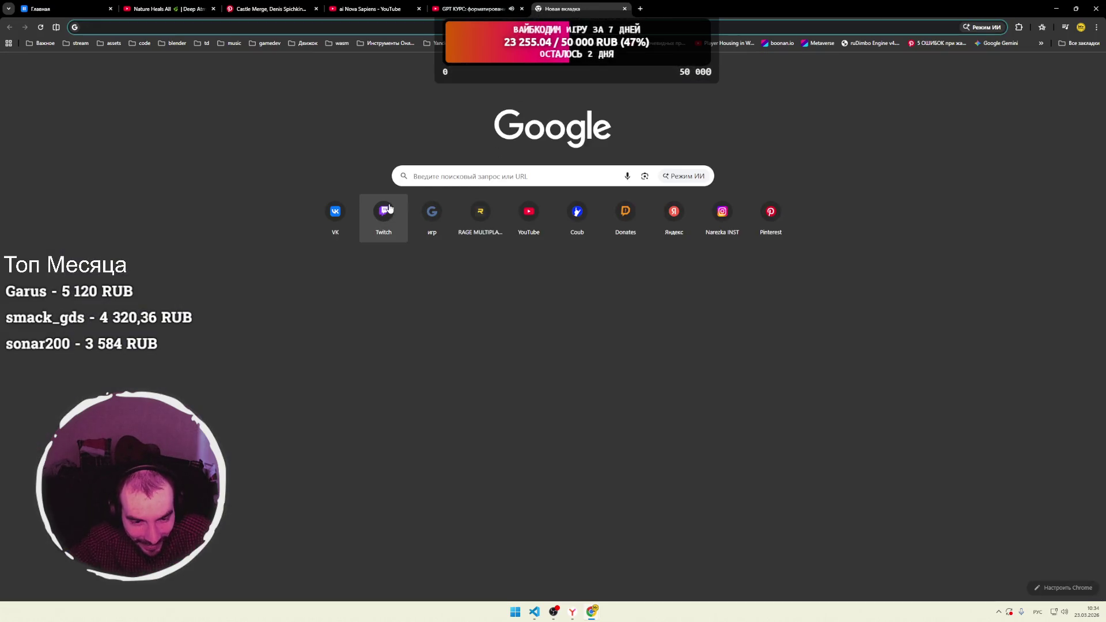
Go to Twitch and enter the streamer's channel name in the address bar, accepting the suggestion.
left_click(386, 212)
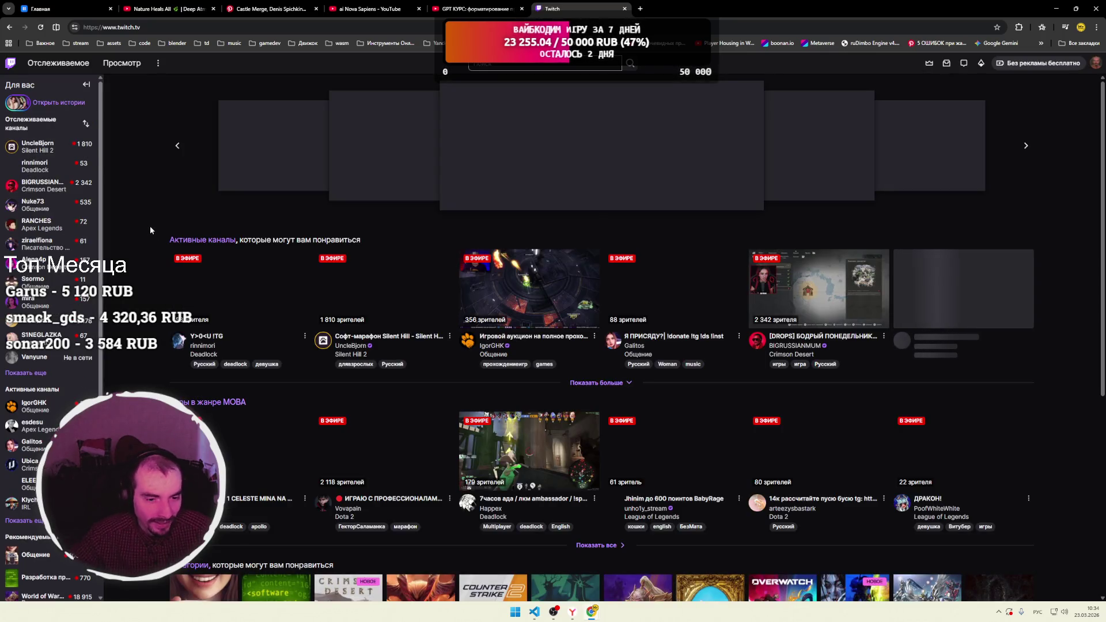
left_click(205, 27)
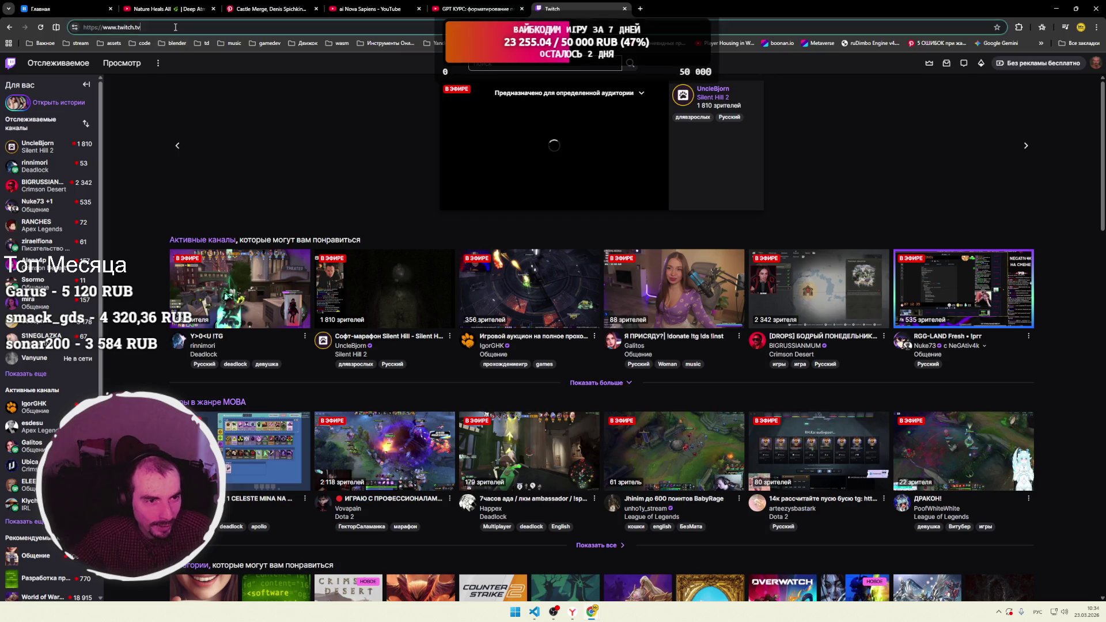
type(".")
key("super+space")
key("BackSpace")
type("/")
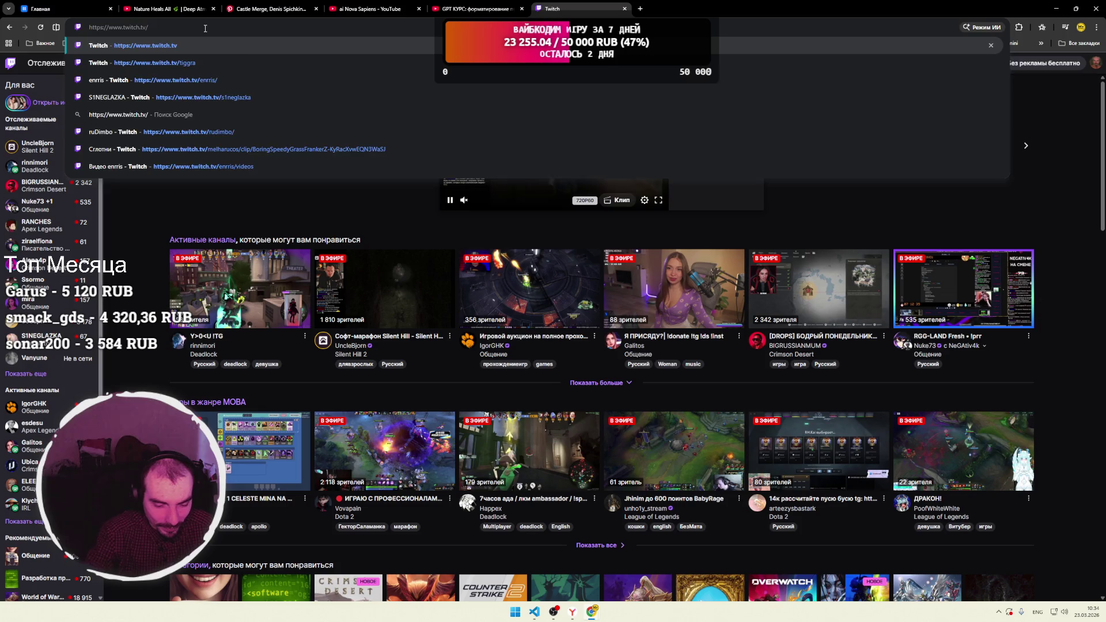
type("mila")
left_click(206, 27)
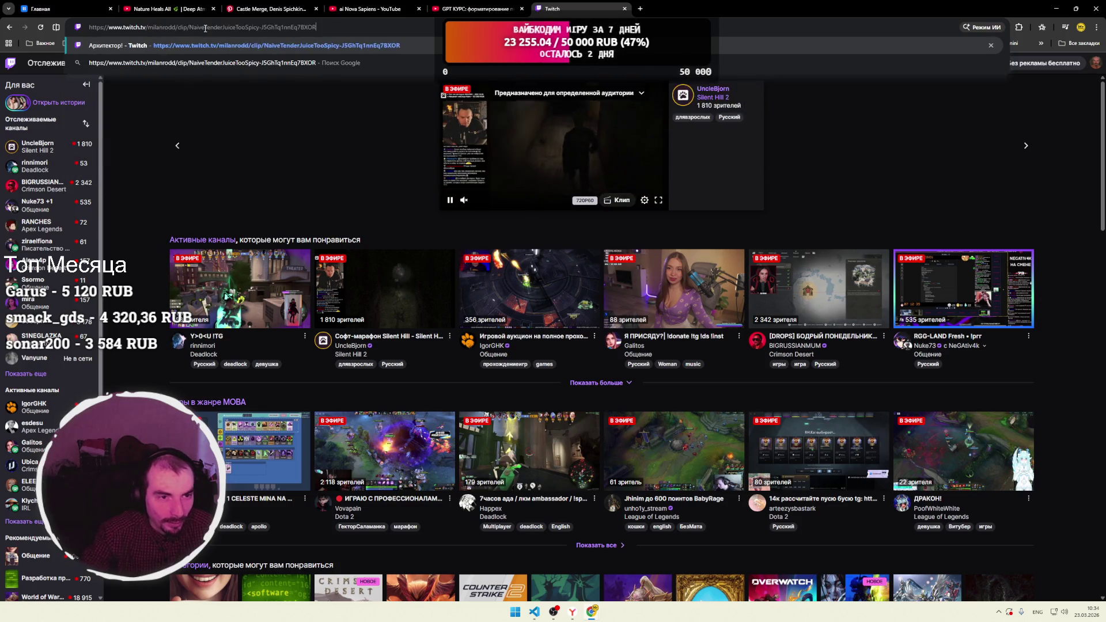
Trim the address to the channel, open it, and play the past broadcast full screen further on.
key("shift+End")
key("Delete")
key("BackSpace")
key("BackSpace")
key("BackSpace")
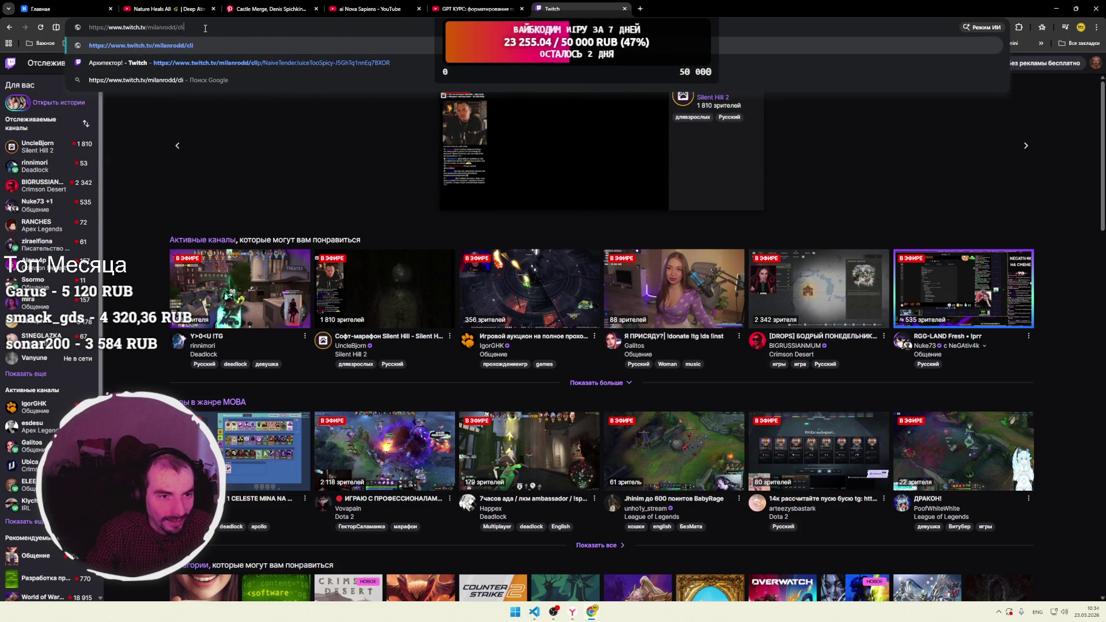
key("Return")
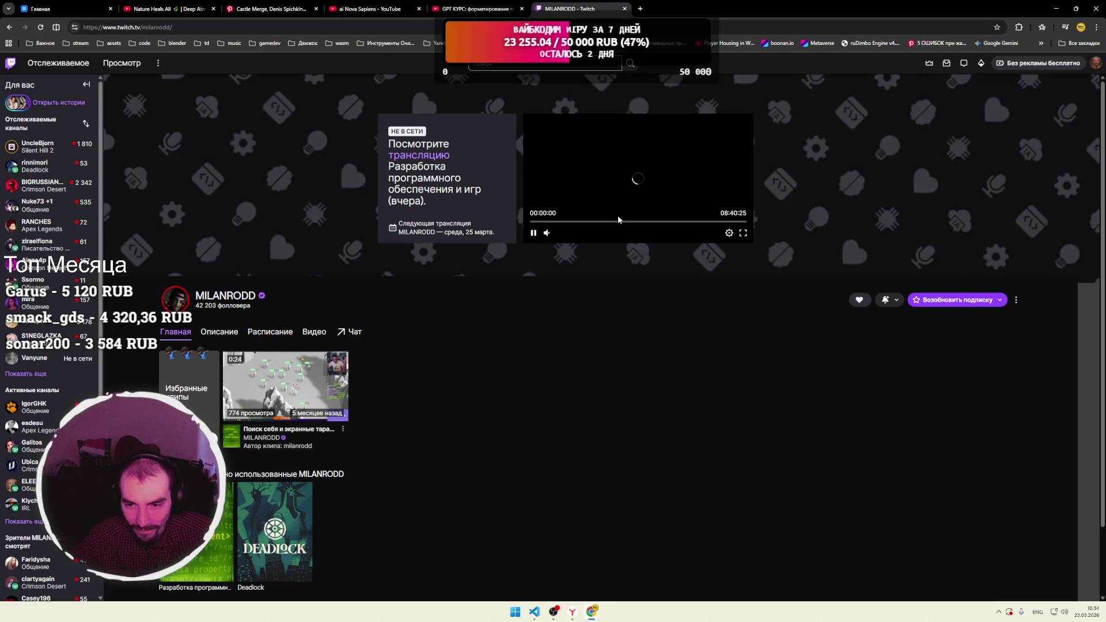
left_click(742, 233)
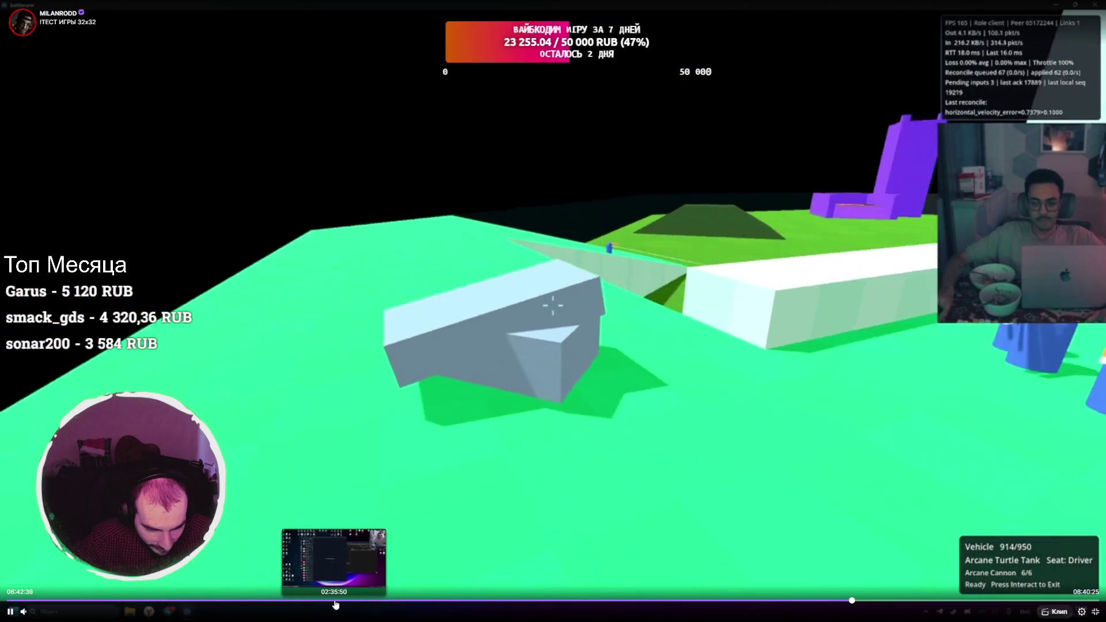
left_click(274, 601)
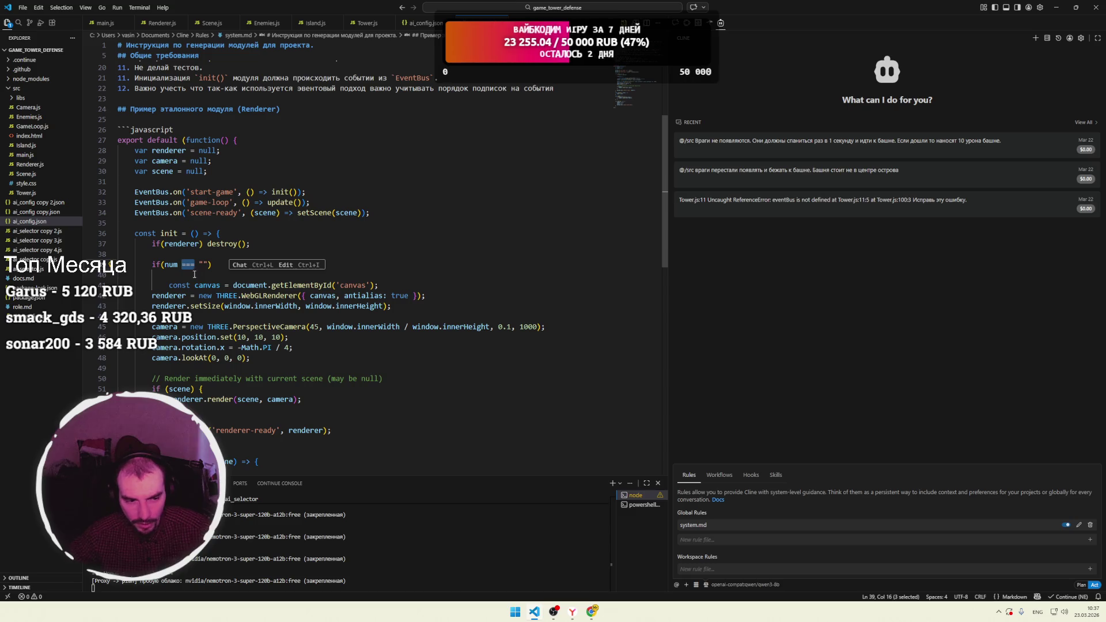
Outdent the const canvas line and delete the stray if(num === "") line in system.md.
left_click(170, 286)
key("BackSpace")
key("shift+Up")
key("BackSpace")
key("BackSpace")
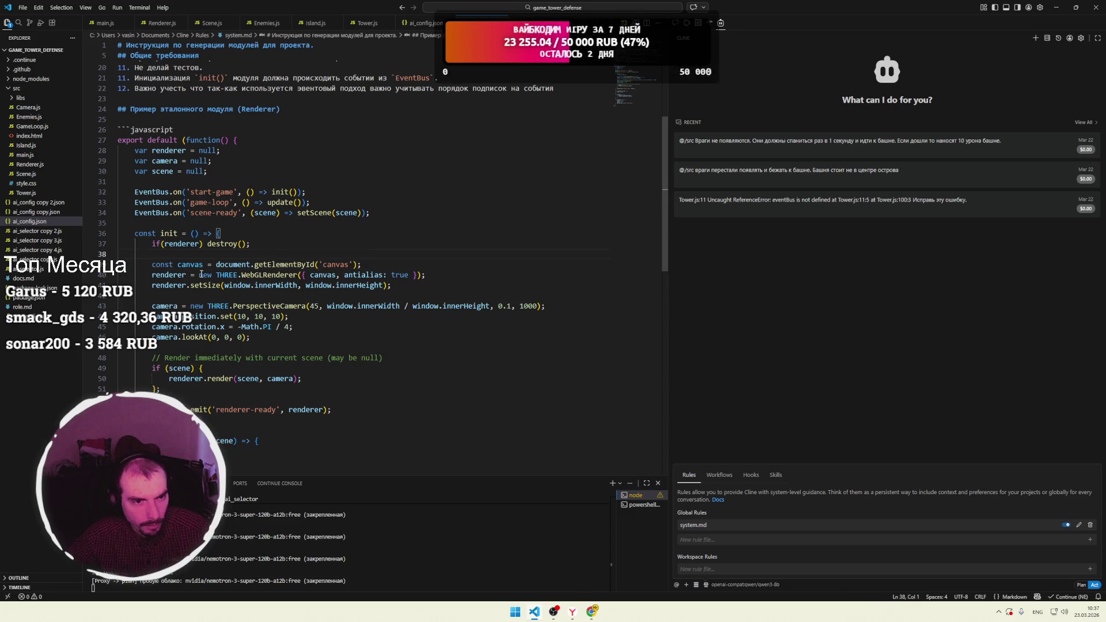
key("alt+Tab")
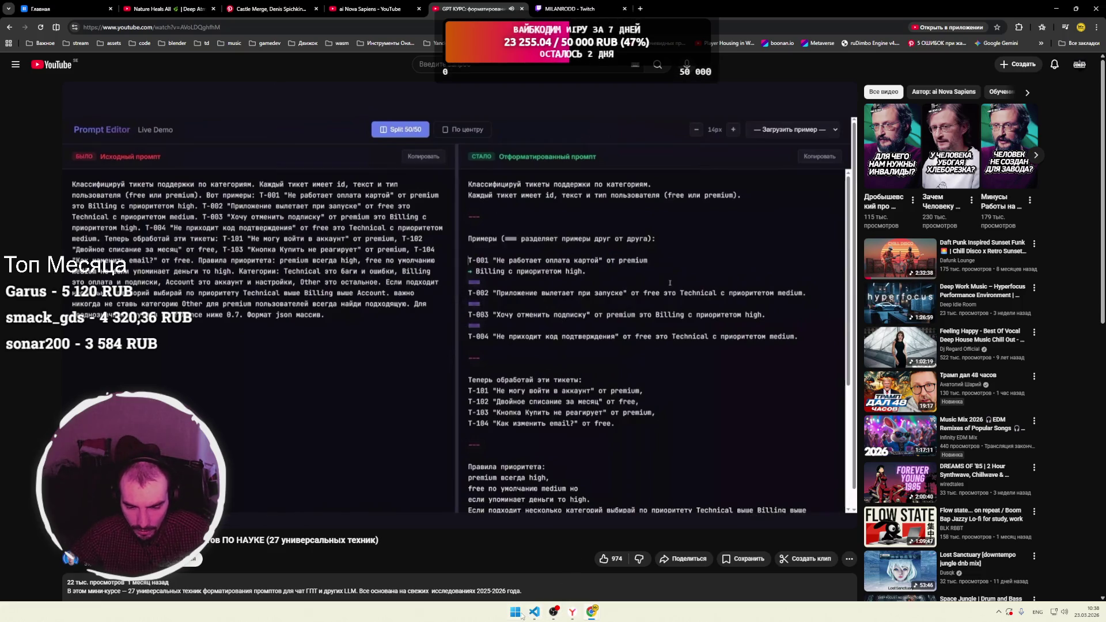
Minimize Chrome with the course video to reveal the Windows desktop.
left_click(591, 611)
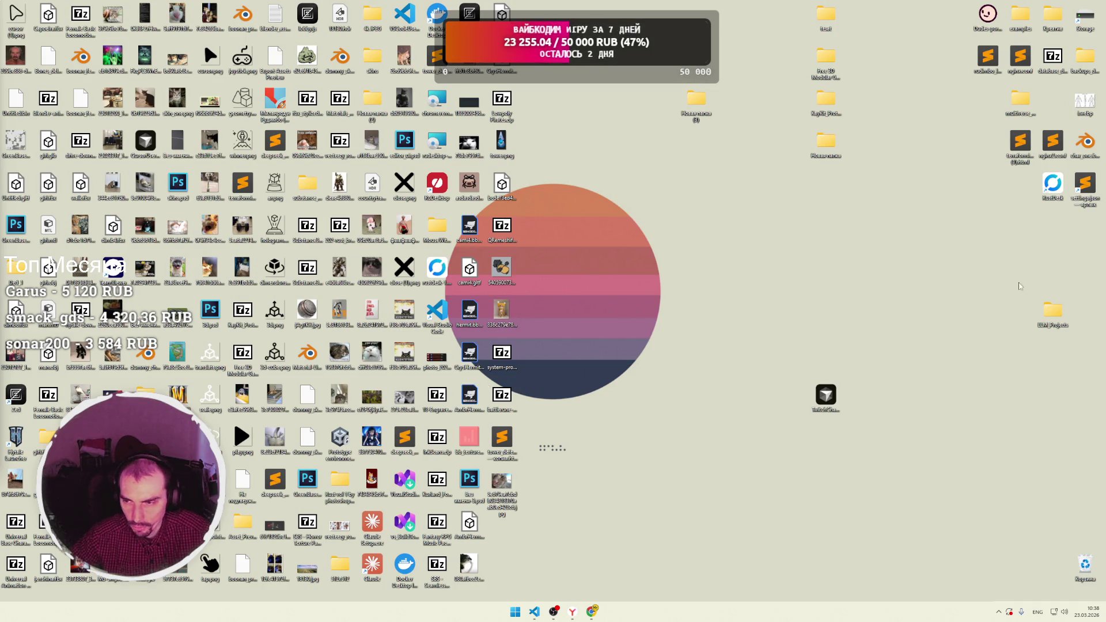
Launch RustDesk, connect to the recent remote computer, and open LM Studio's downloaded-model list.
double_click(1053, 186)
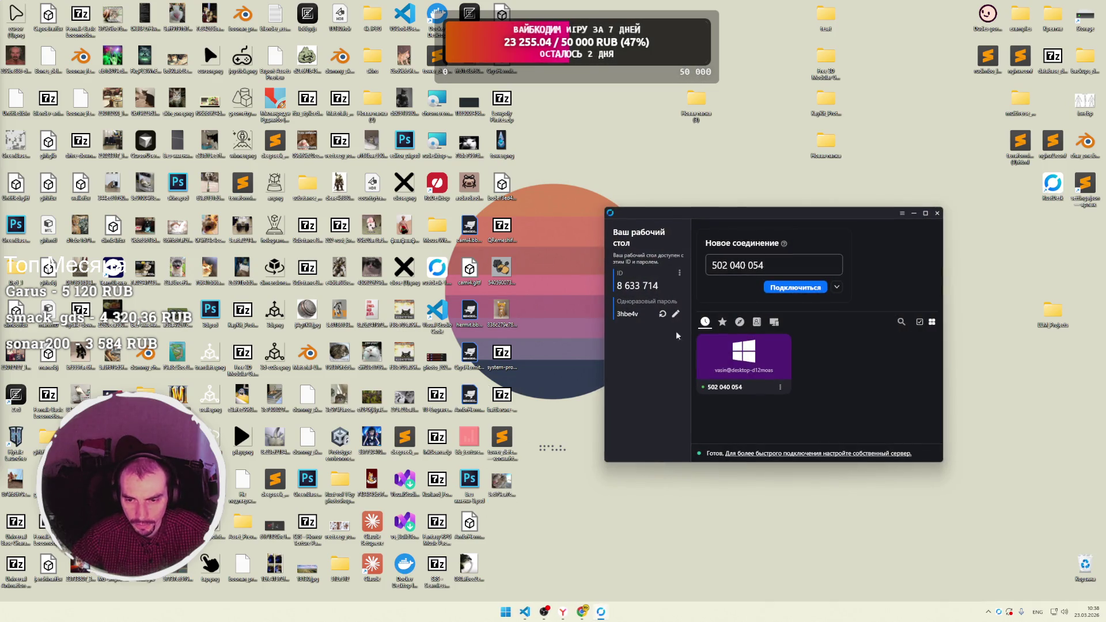
double_click(741, 365)
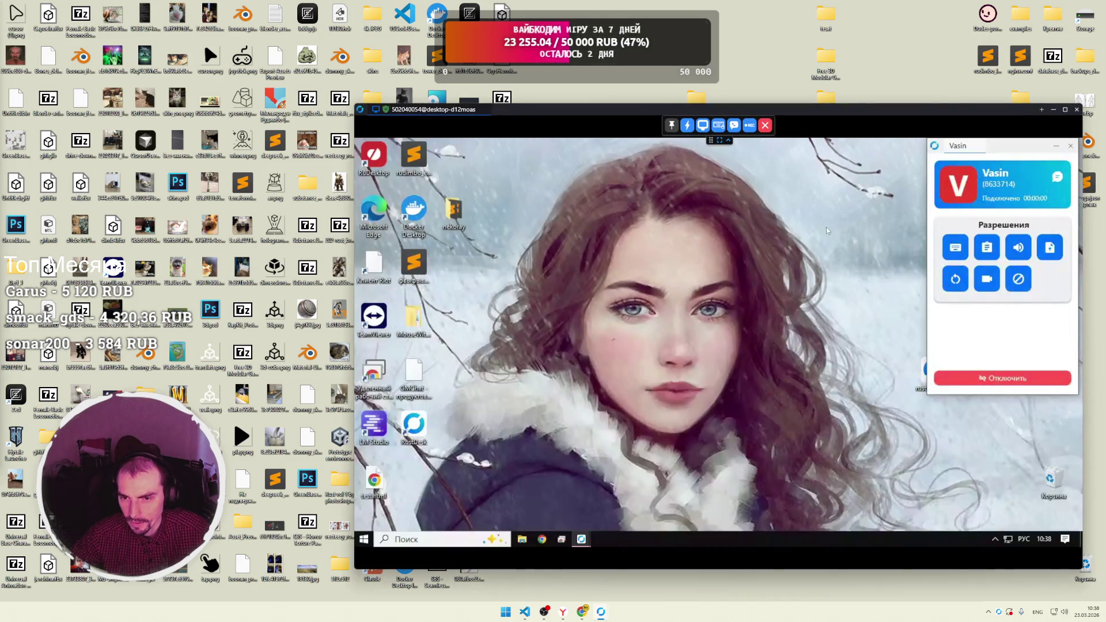
left_click(1056, 146)
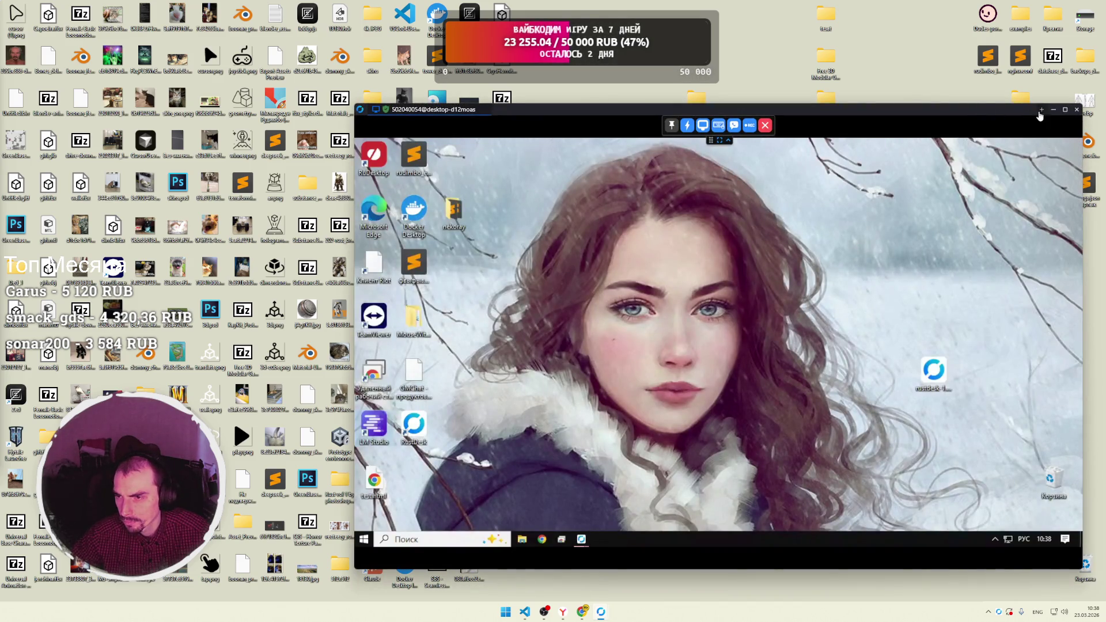
left_click(1054, 110)
left_click(937, 208)
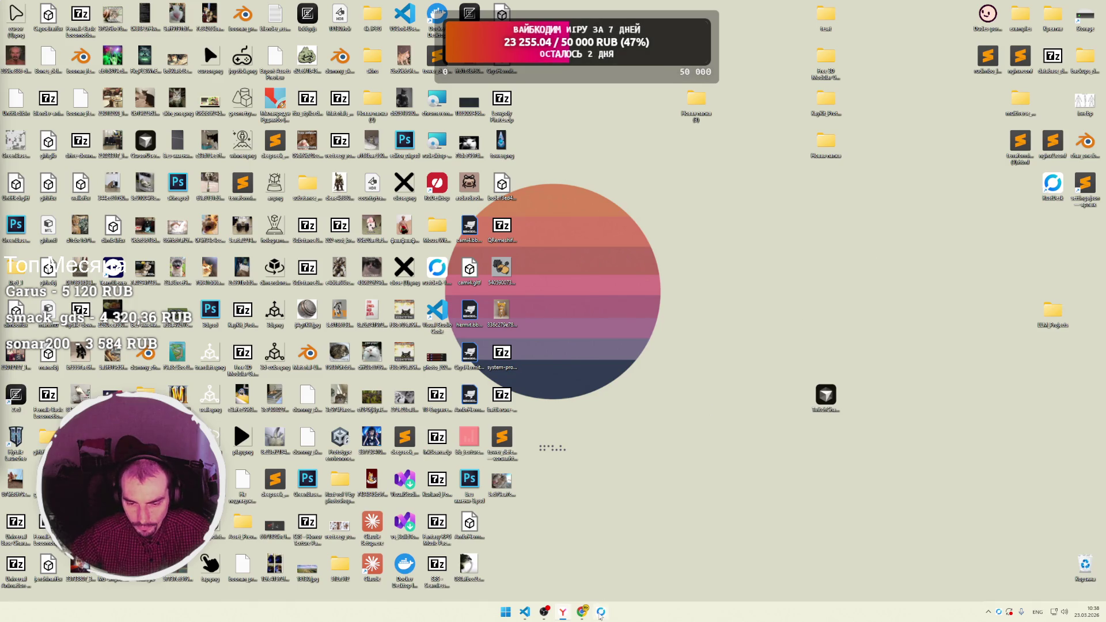
left_click(600, 614)
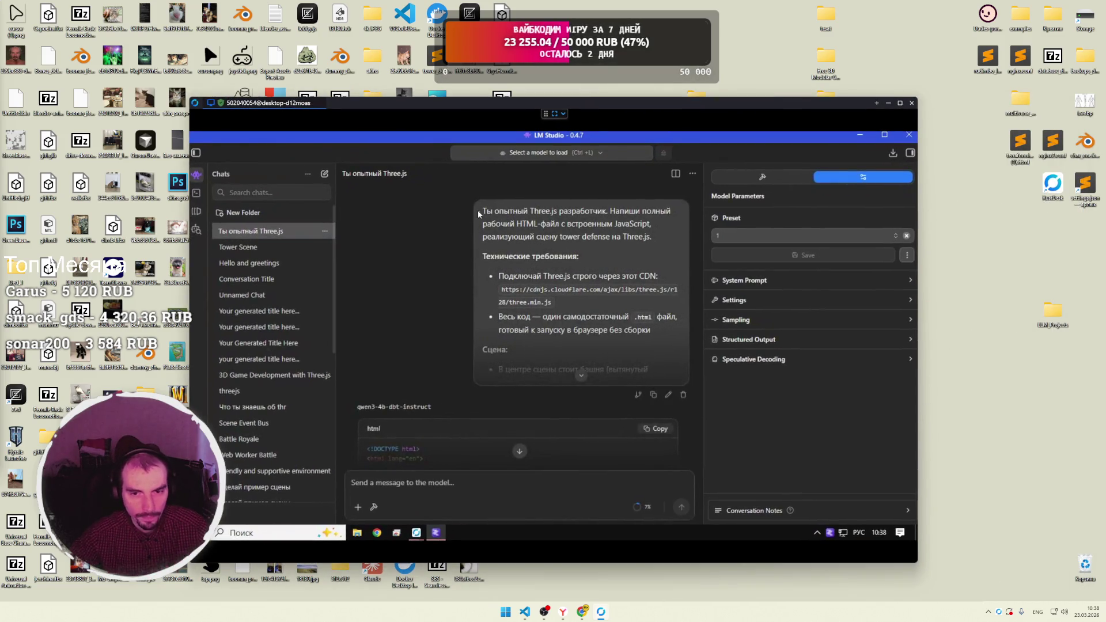
left_click(553, 153)
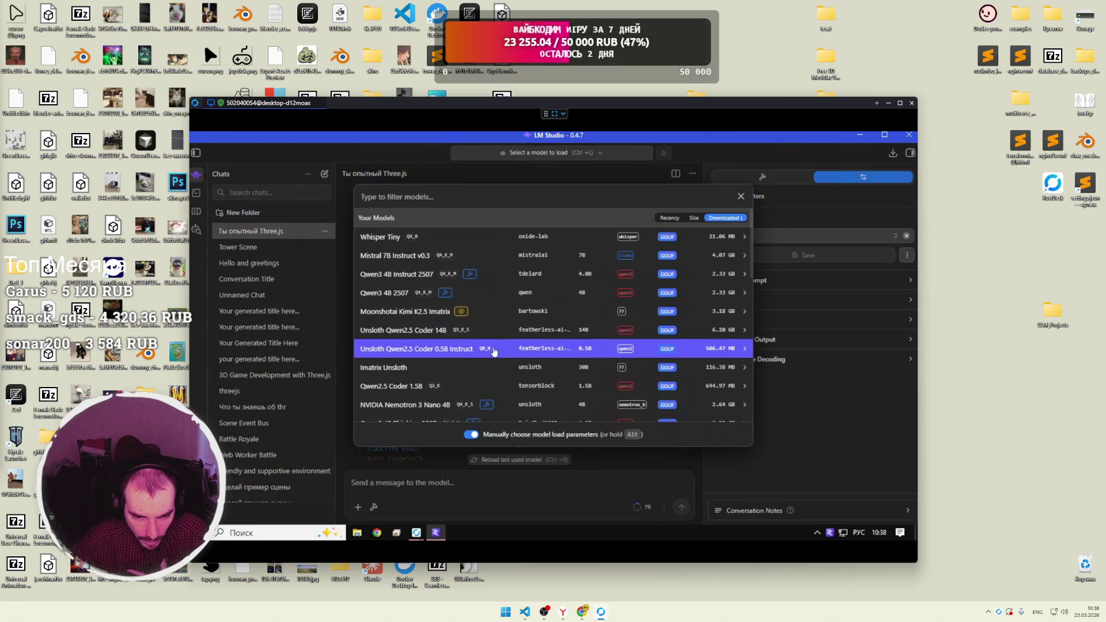
Scroll the downloaded models and pick Qwen3.5 0.8B (lmstudio-community) to load.
scroll(476, 354, "down", 3)
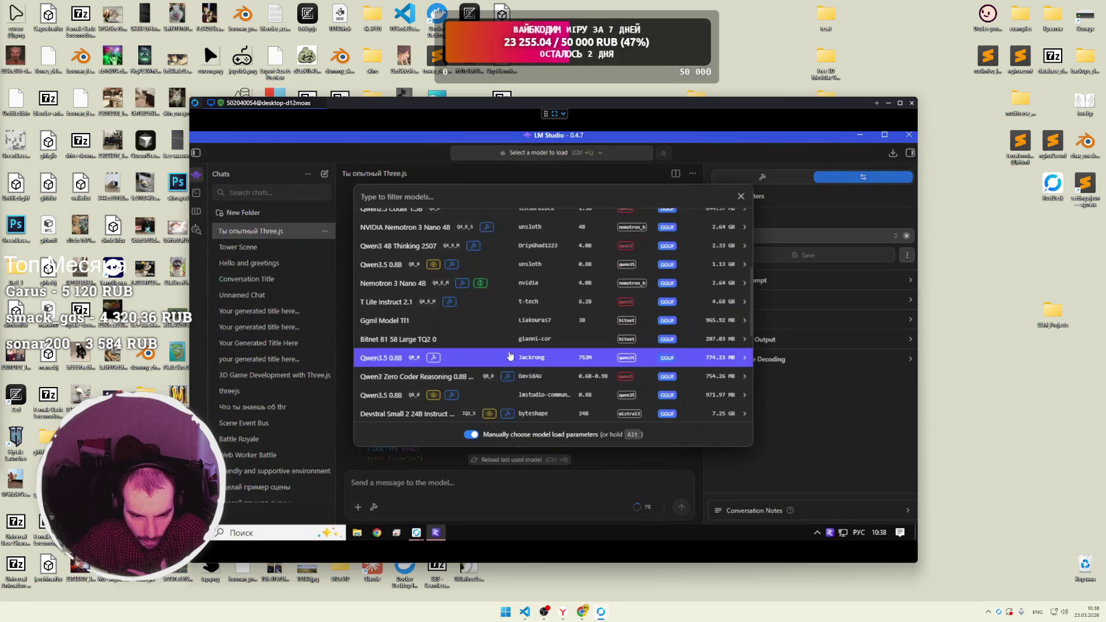
scroll(483, 358, "down", 3)
scroll(493, 361, "down", 3)
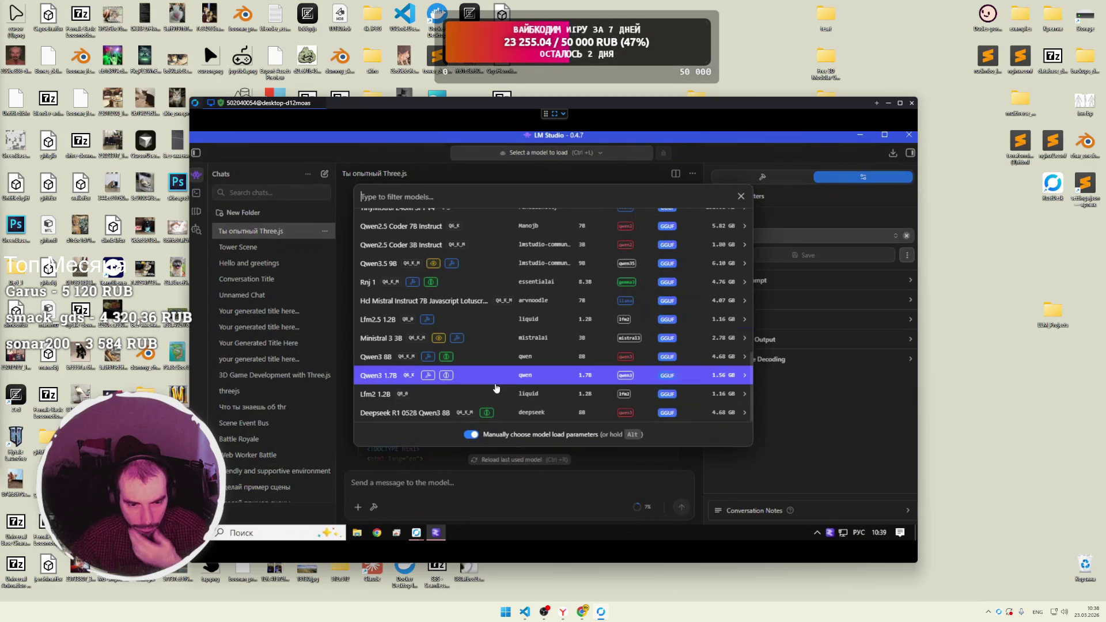
scroll(496, 389, "up", 3)
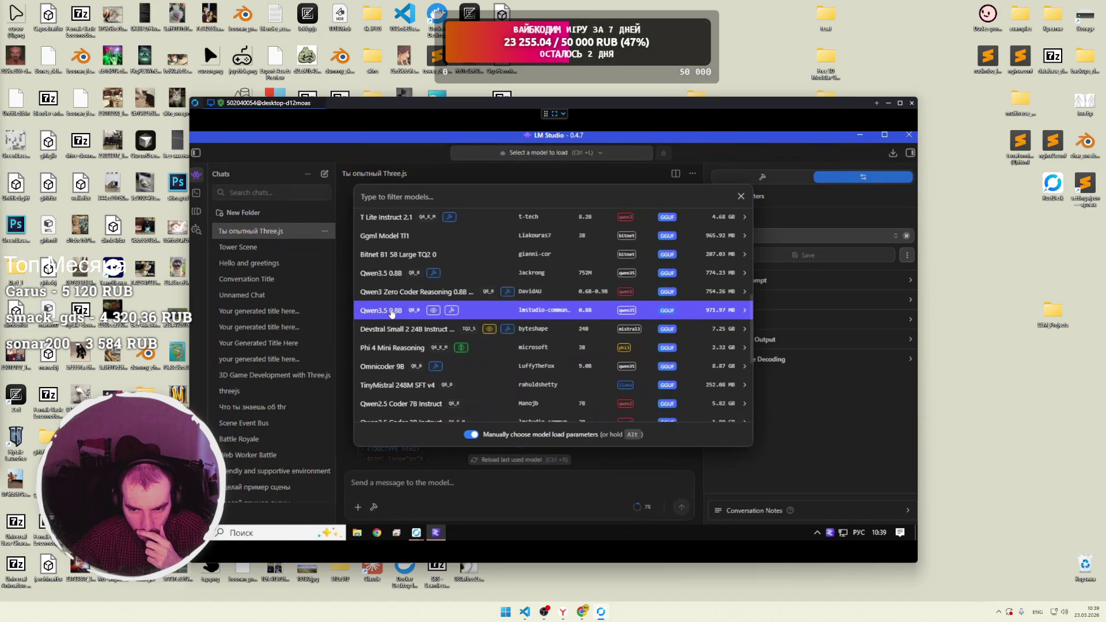
left_click(383, 315)
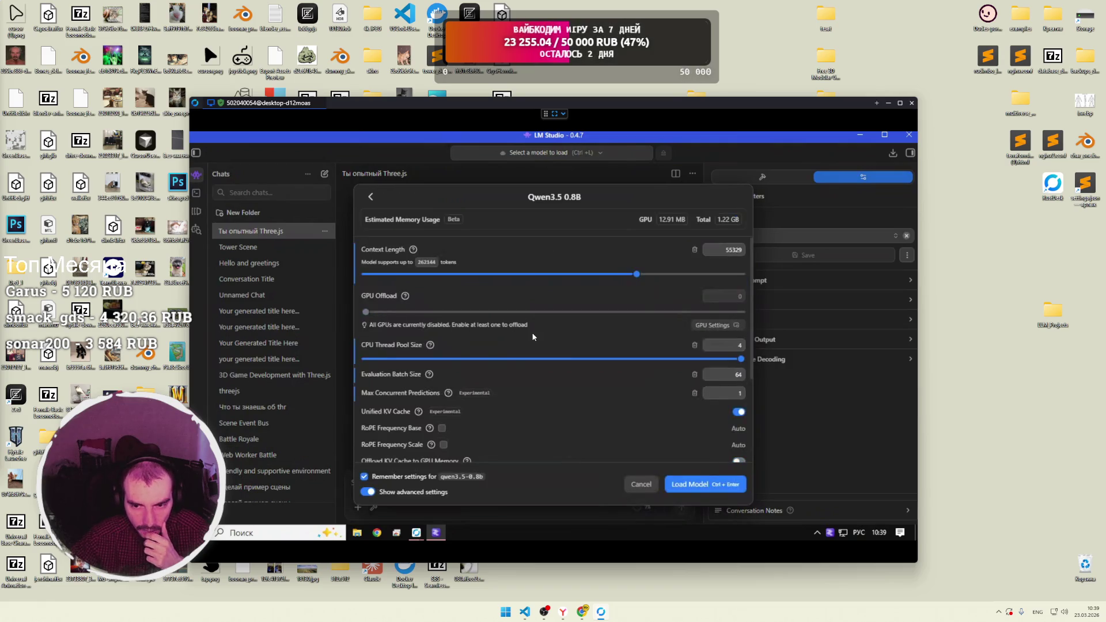
Load Qwen3.5 0.8B with context length 262144 and V cache quantization Q4_0.
left_click(671, 273)
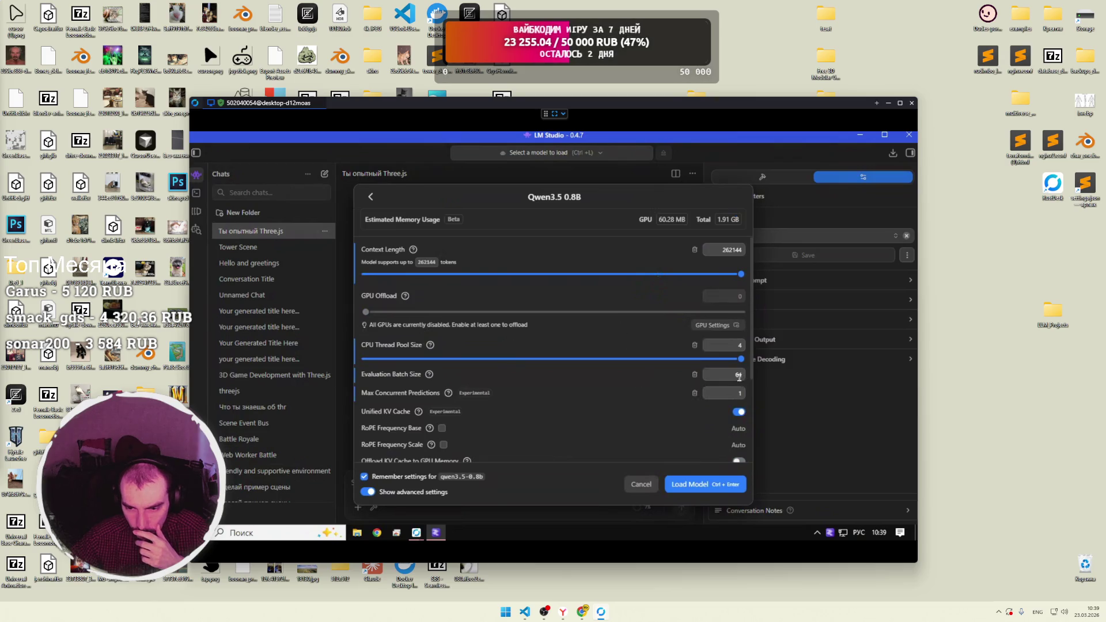
scroll(627, 376, "down", 3)
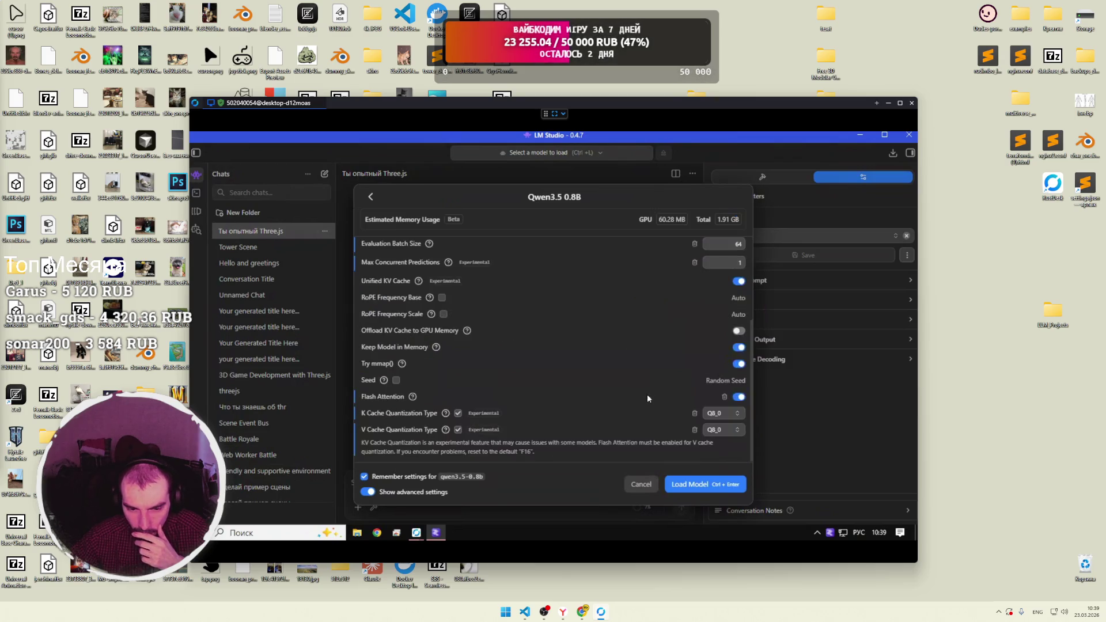
left_click(715, 429)
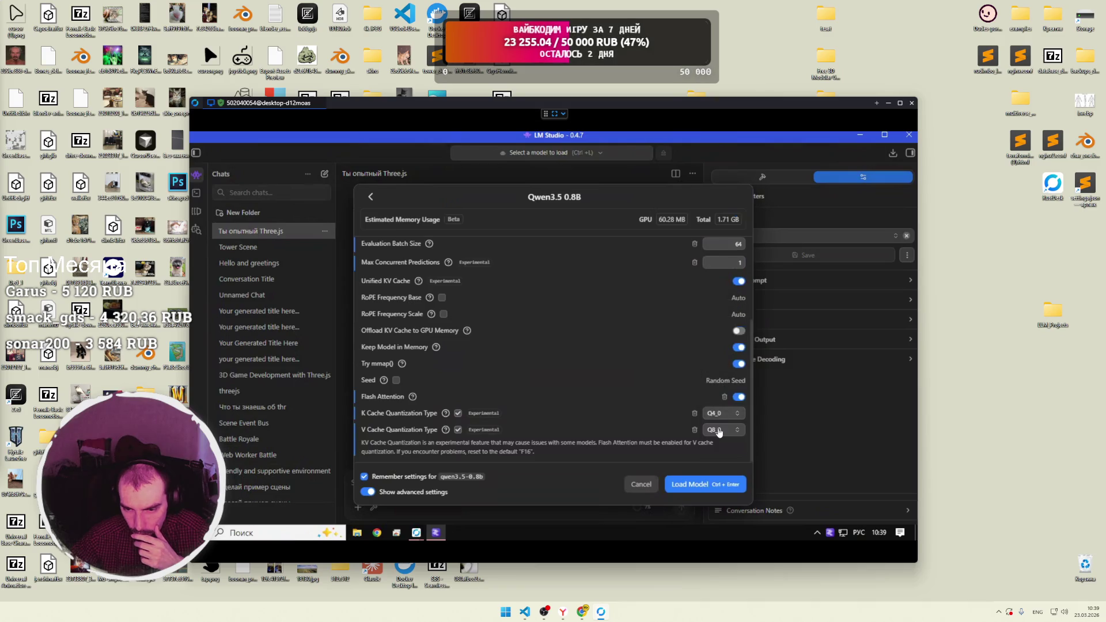
left_click(729, 362)
left_click(710, 487)
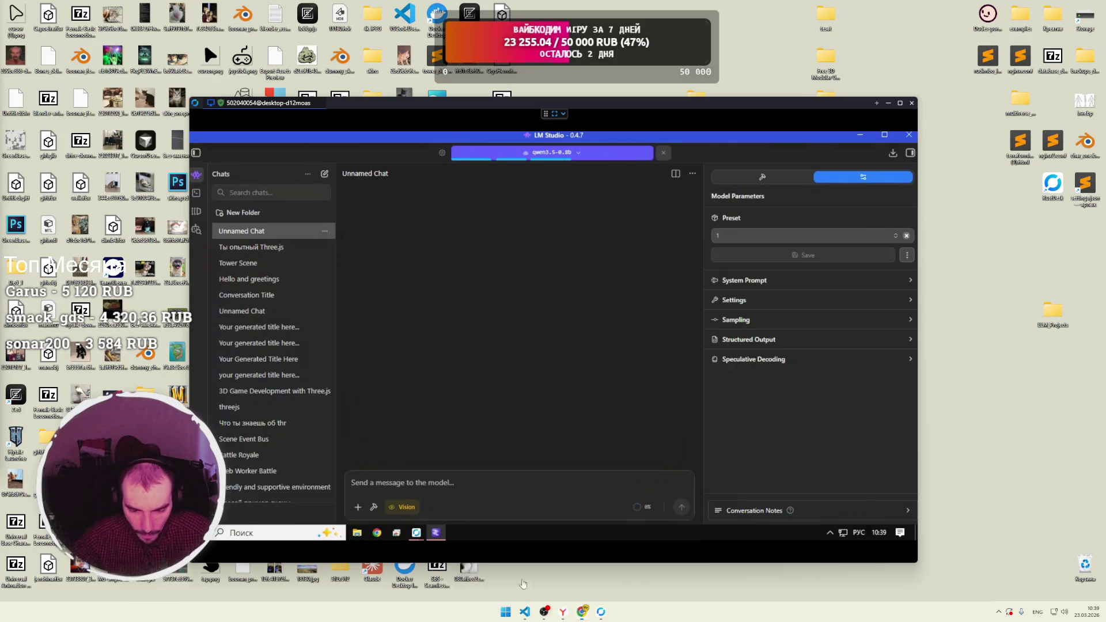
Glance back at the course video, then hide the browser and switch to Visual Studio Code.
left_click(582, 611)
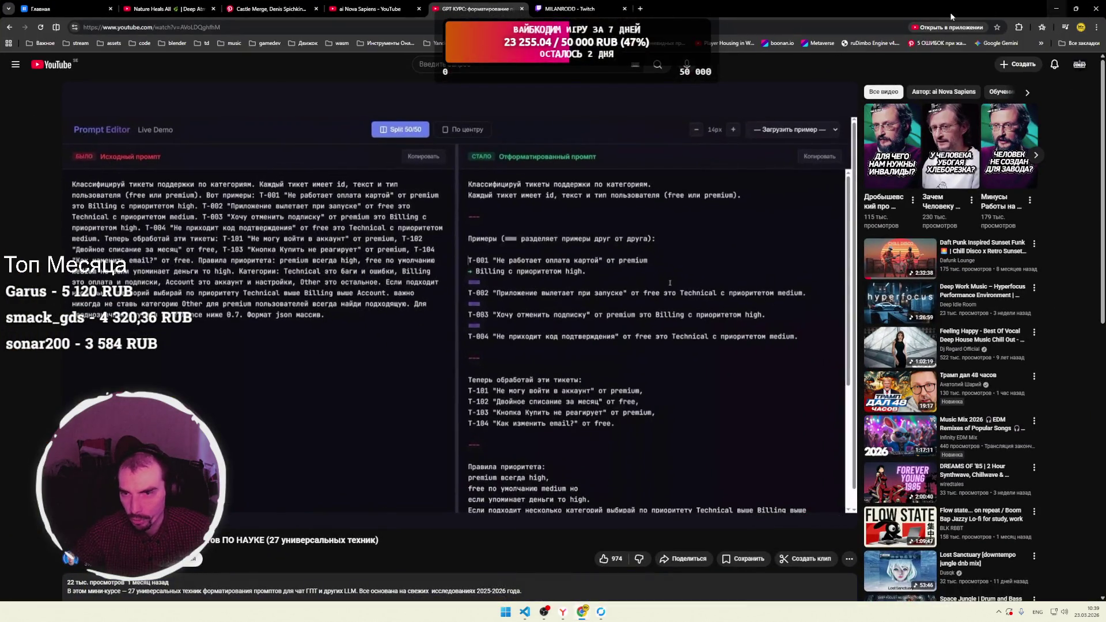
left_click(1056, 9)
mouse_move(571, 612)
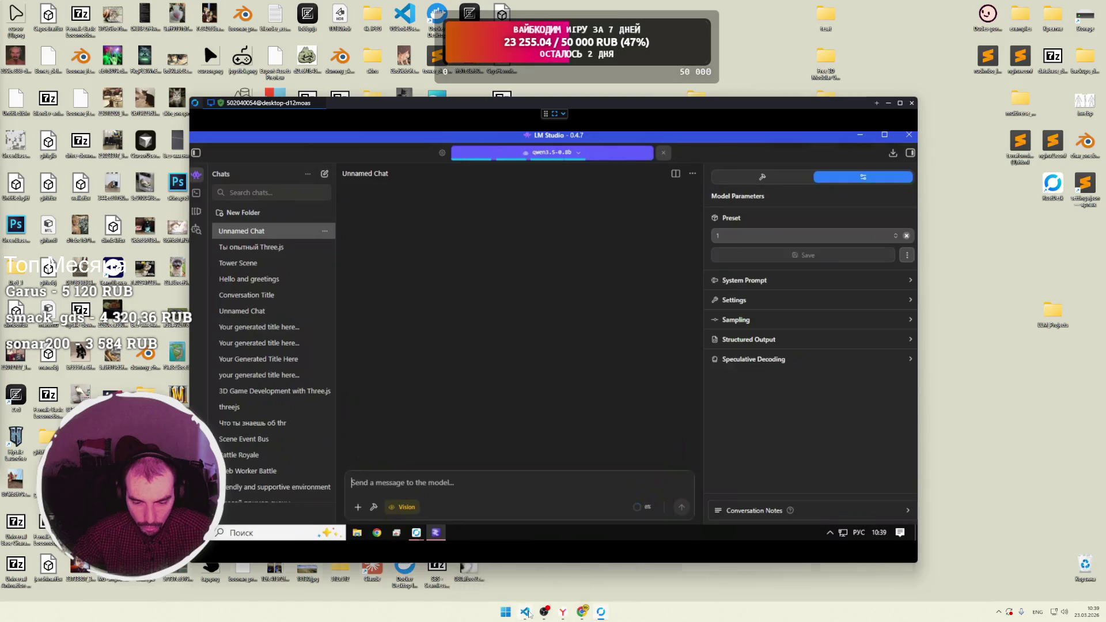
left_click(524, 612)
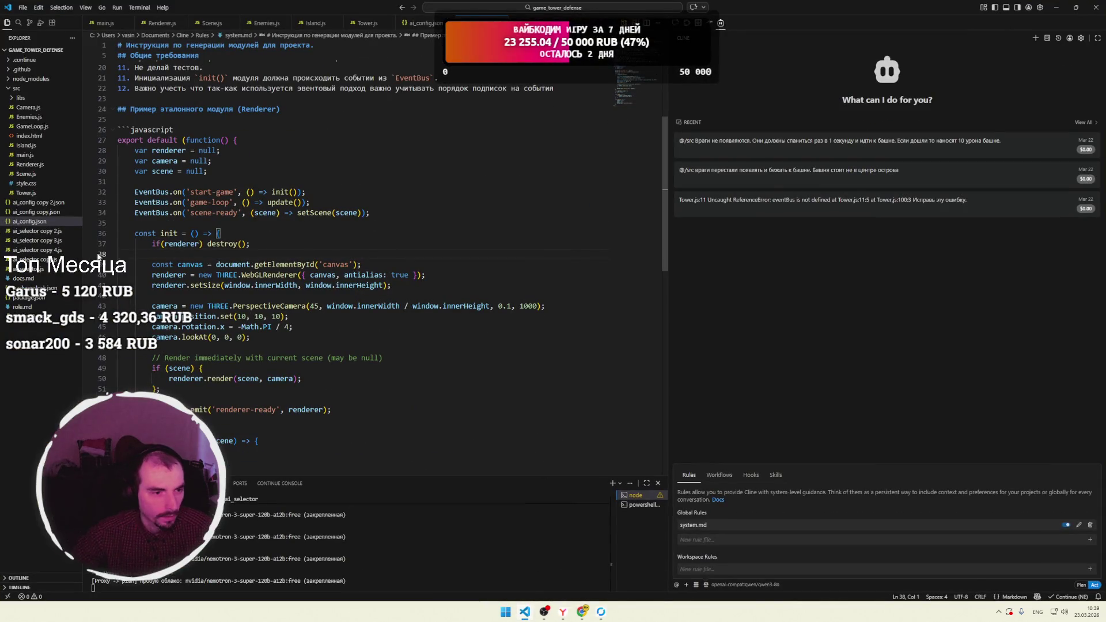
Duplicate docs.md in the Explorer and rename the copy to prompt.md.
left_click(50, 279)
key("ctrl+c")
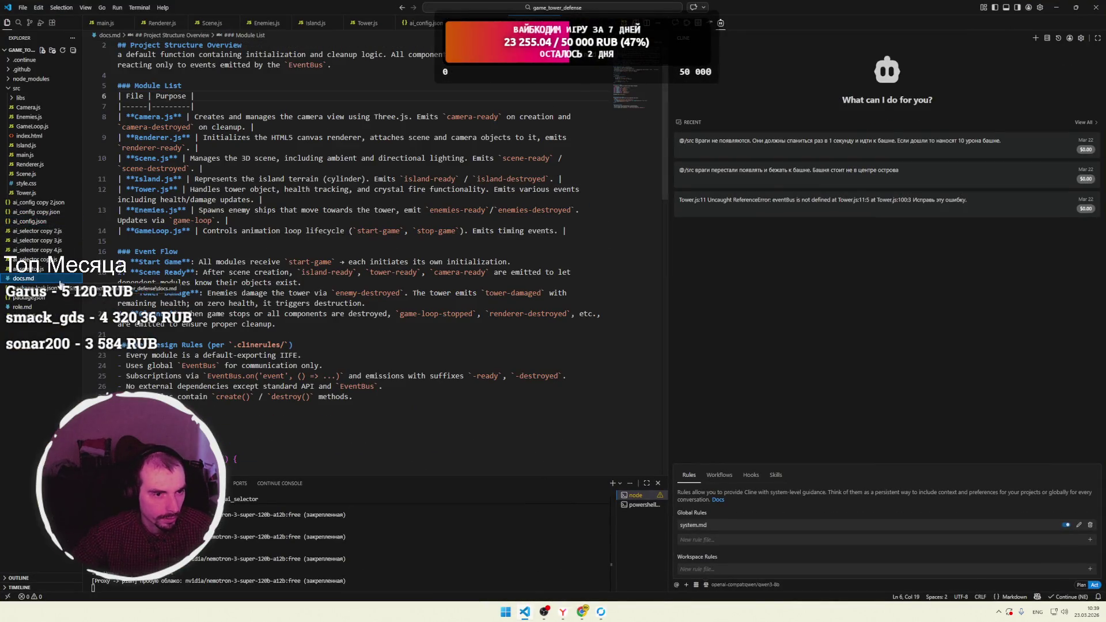
key("ctrl+v")
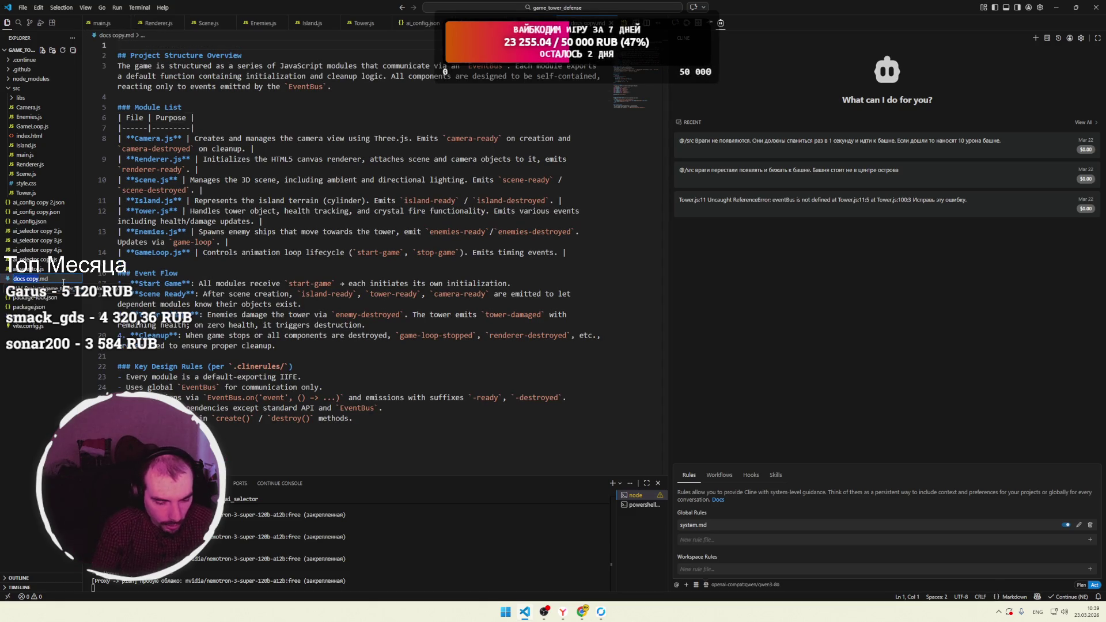
key("F2")
type("prd")
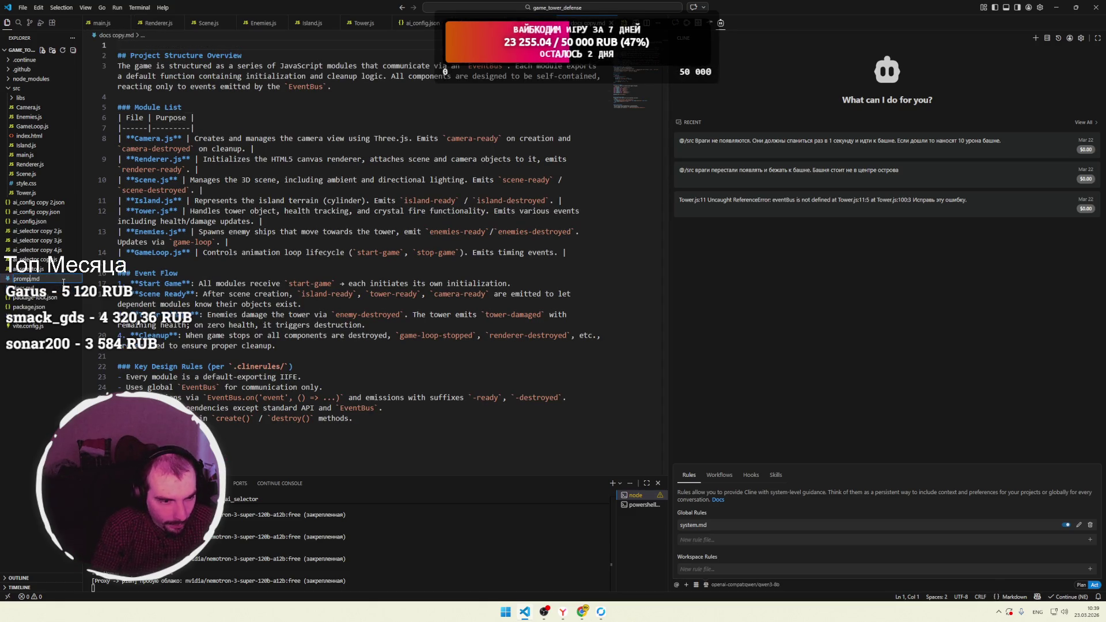
type("t")
key("Return")
Delete all the copied contents of prompt.md and start a new line.
left_click(248, 123)
key("ctrl+a")
key("Delete")
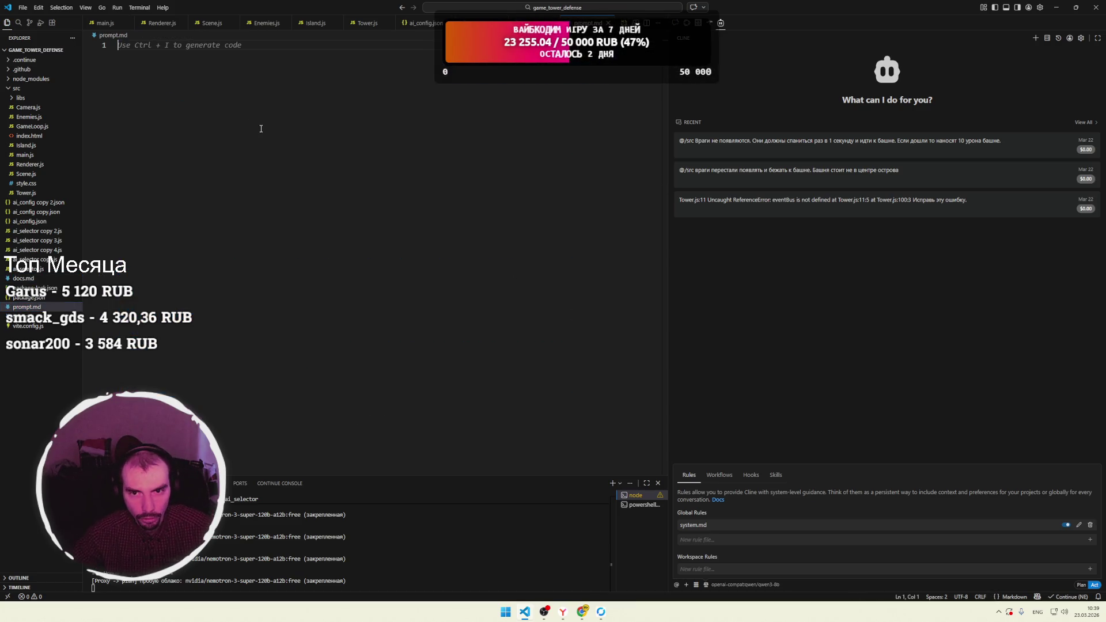
key("alt+Tab")
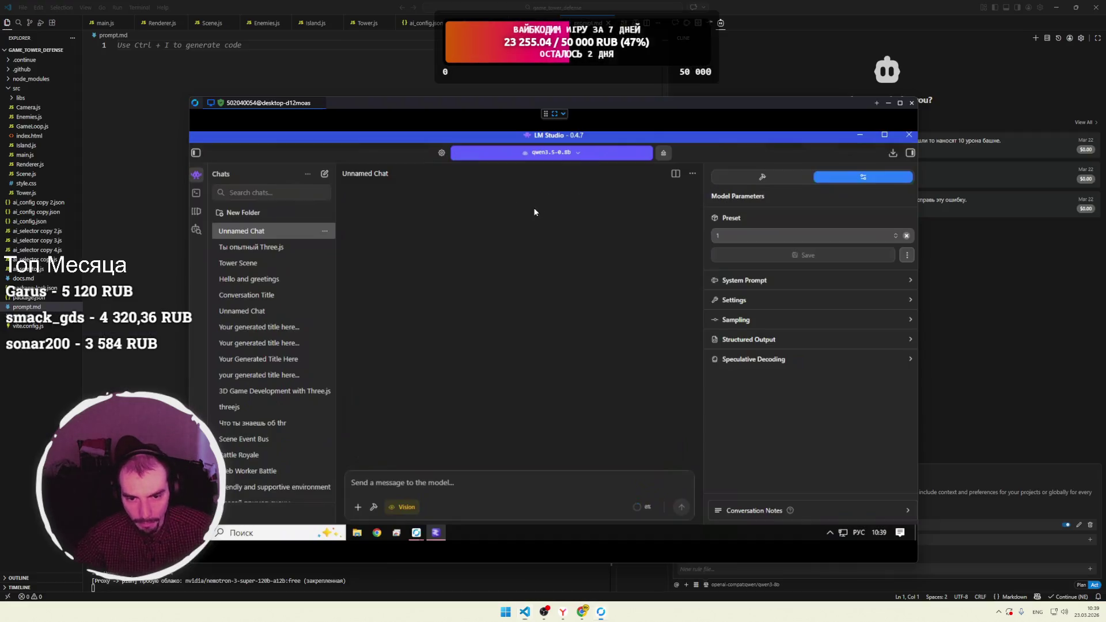
key("alt+Tab")
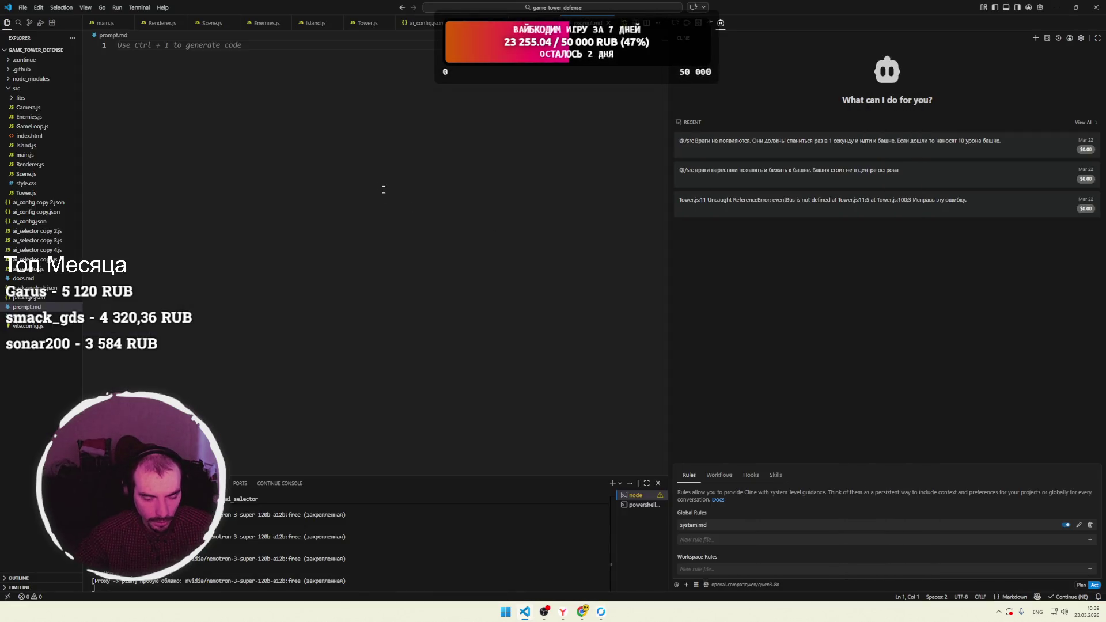
key("Return")
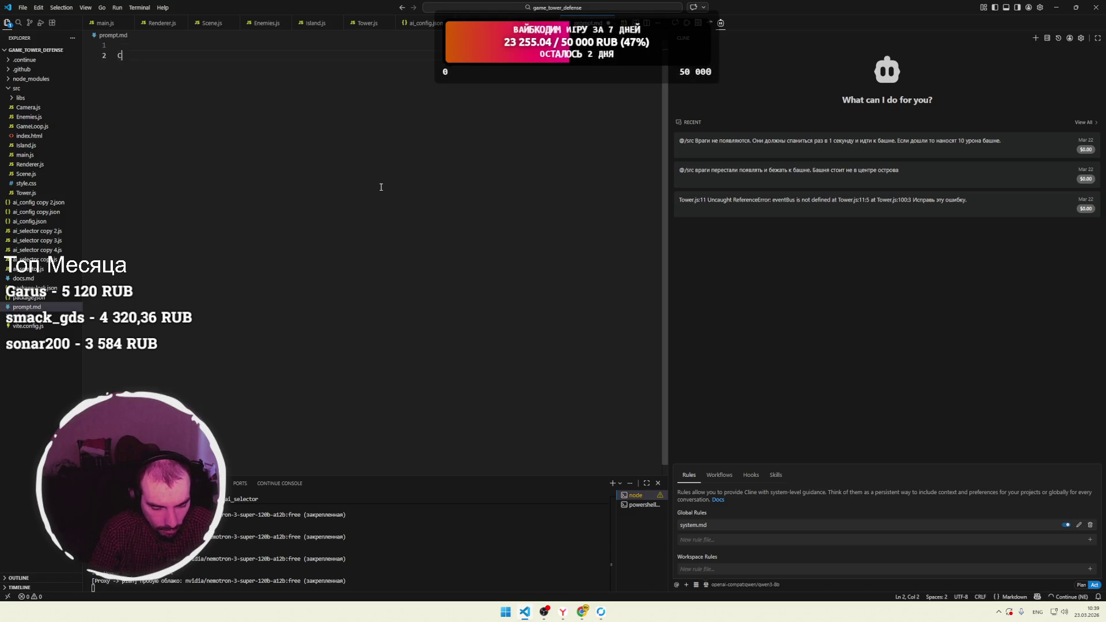
Write the 'Задача:' heading and the line 'Создать веб игру на three js.'.
type("Задача:")
key("Return")
type("Создать веб игру на")
key("super+space")
type("t")
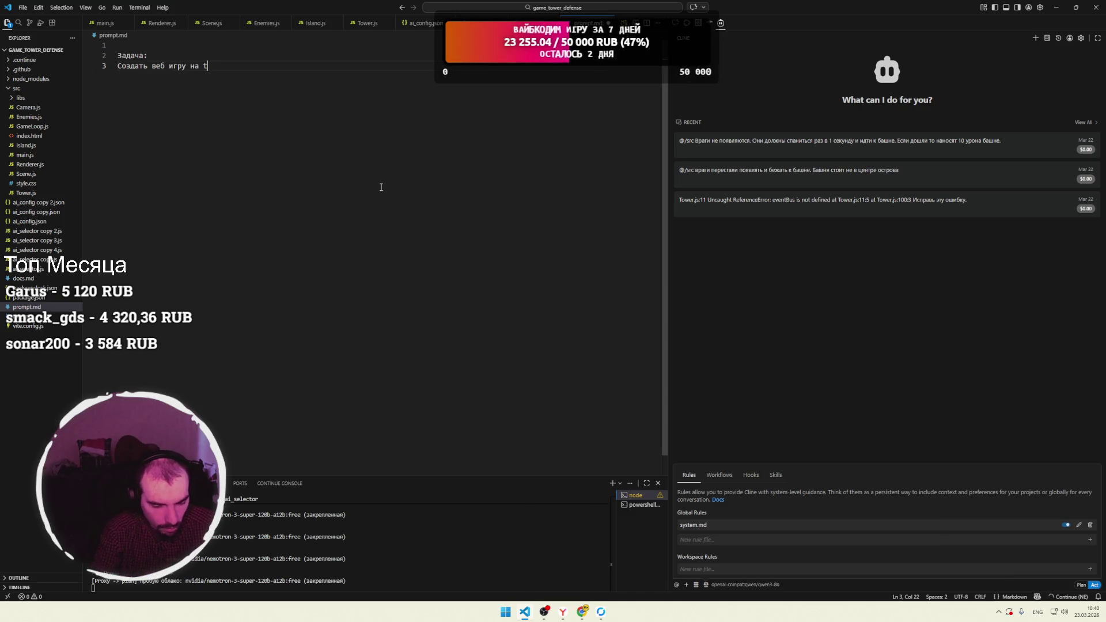
type("hree js")
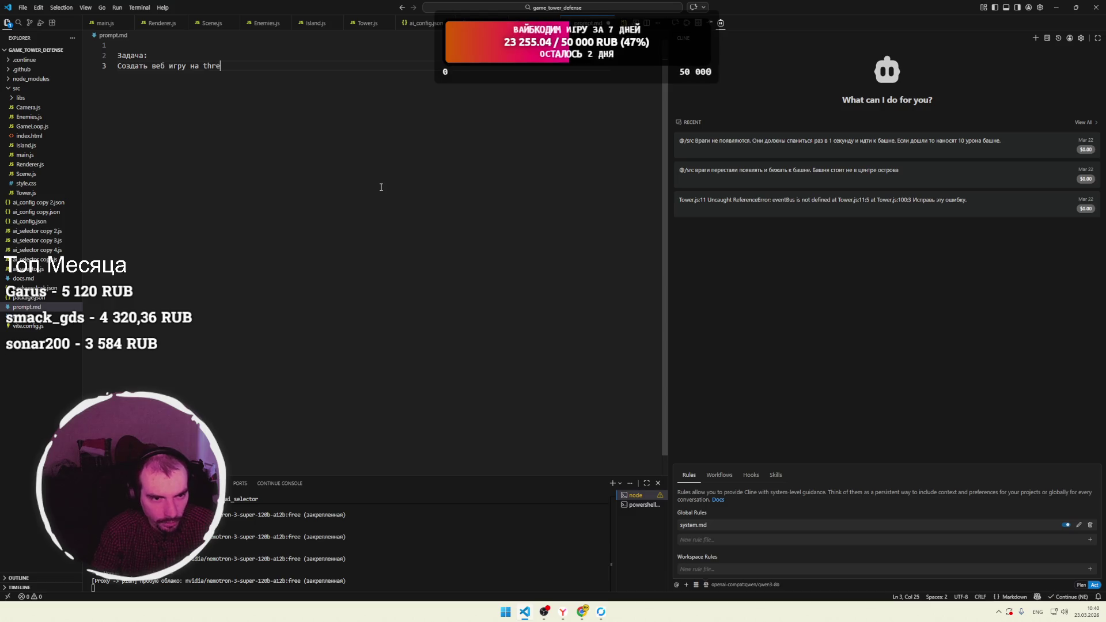
key("super+space")
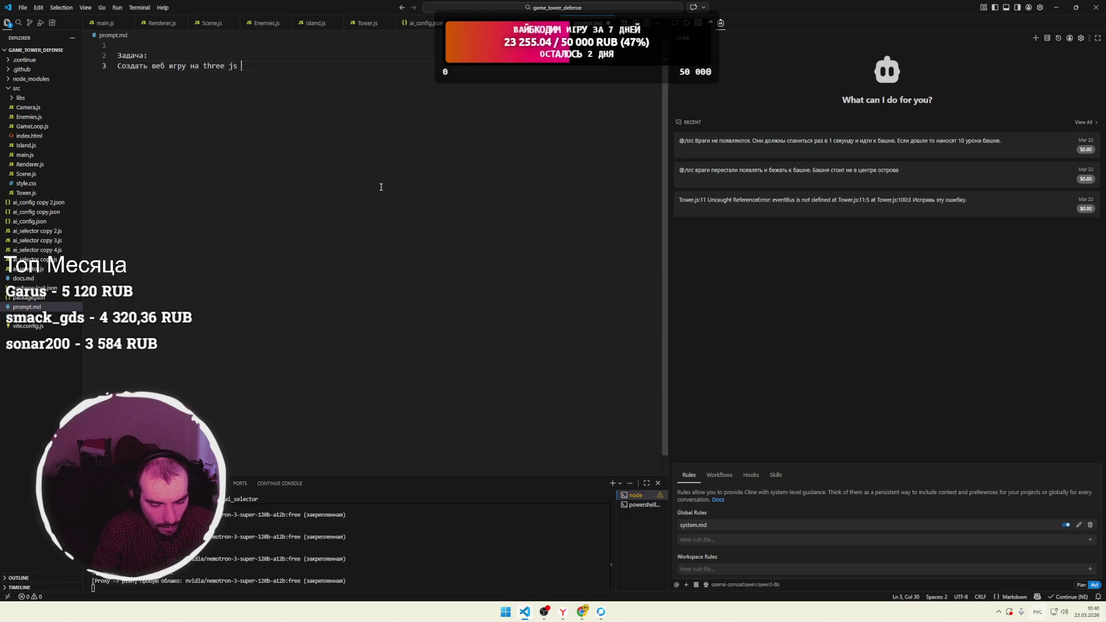
type(".")
key("Return")
Add the requirement 'Используя чистый javascript, css, html.' and save prompt.md.
type("Исполь")
type("зуя ерк")
key("BackSpace")
key("BackSpace")
key("BackSpace")
key("alt+shift")
type("чистый")
key("alt+shift")
type("javascript")
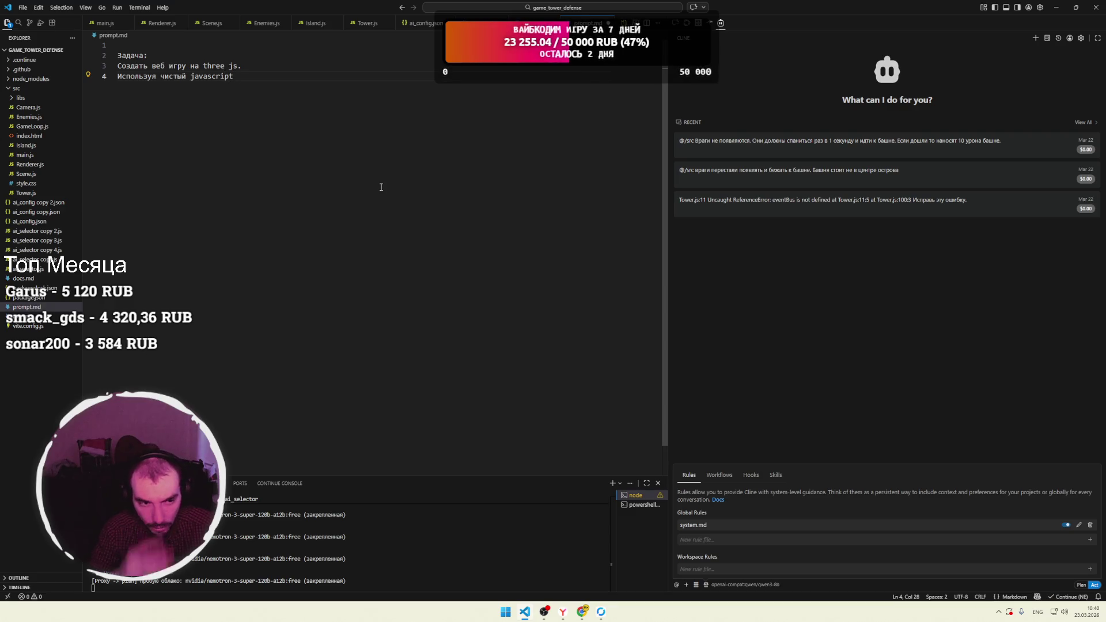
type(", v")
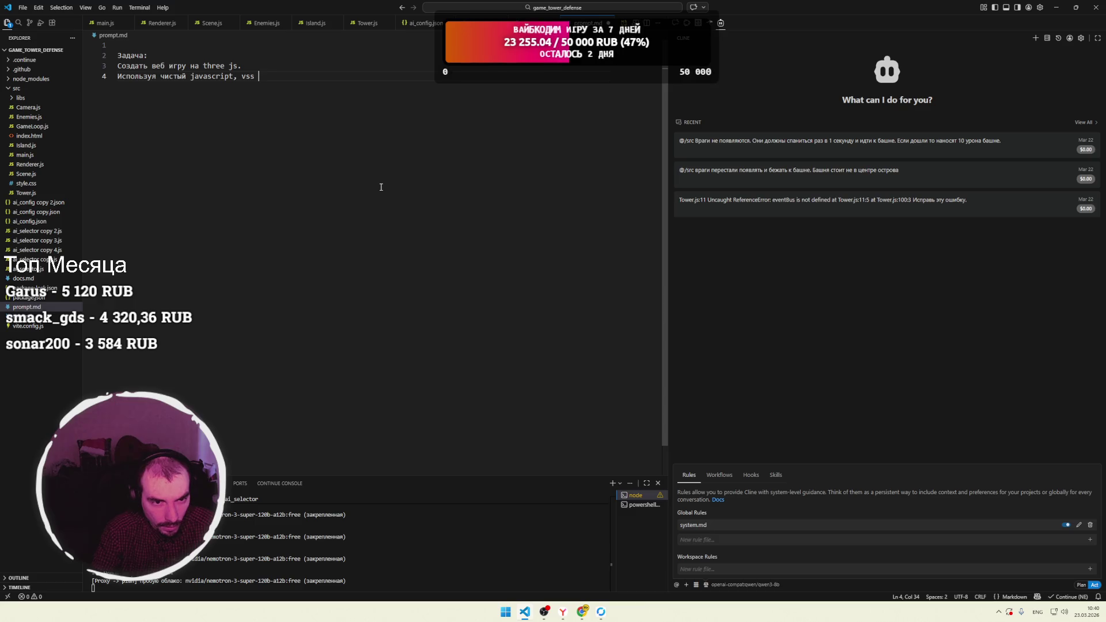
key("BackSpace")
type("css, ")
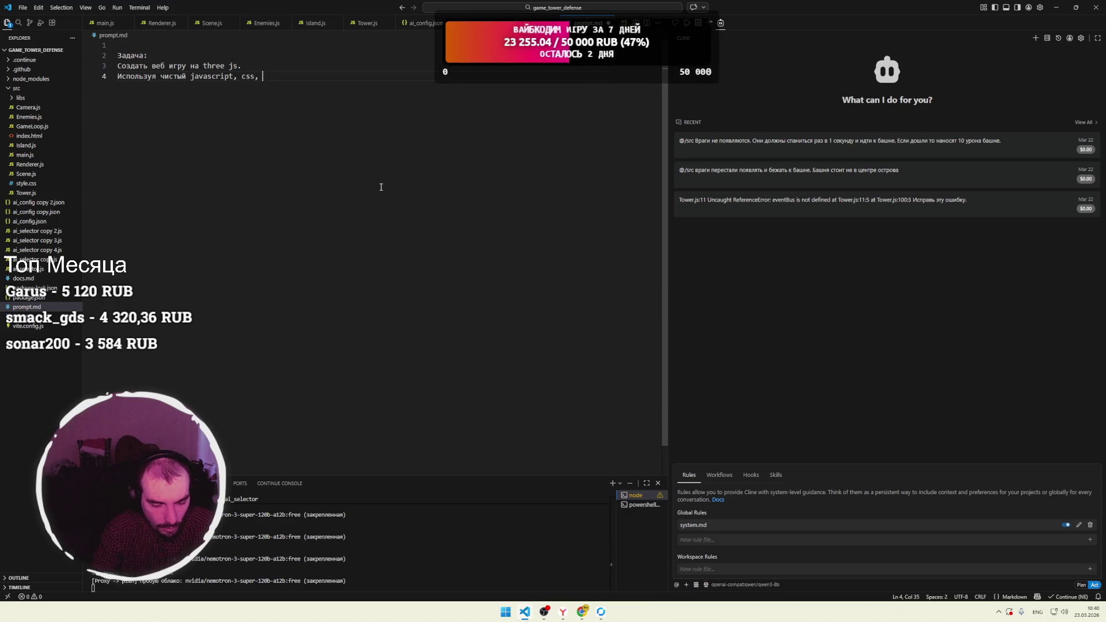
type("html.")
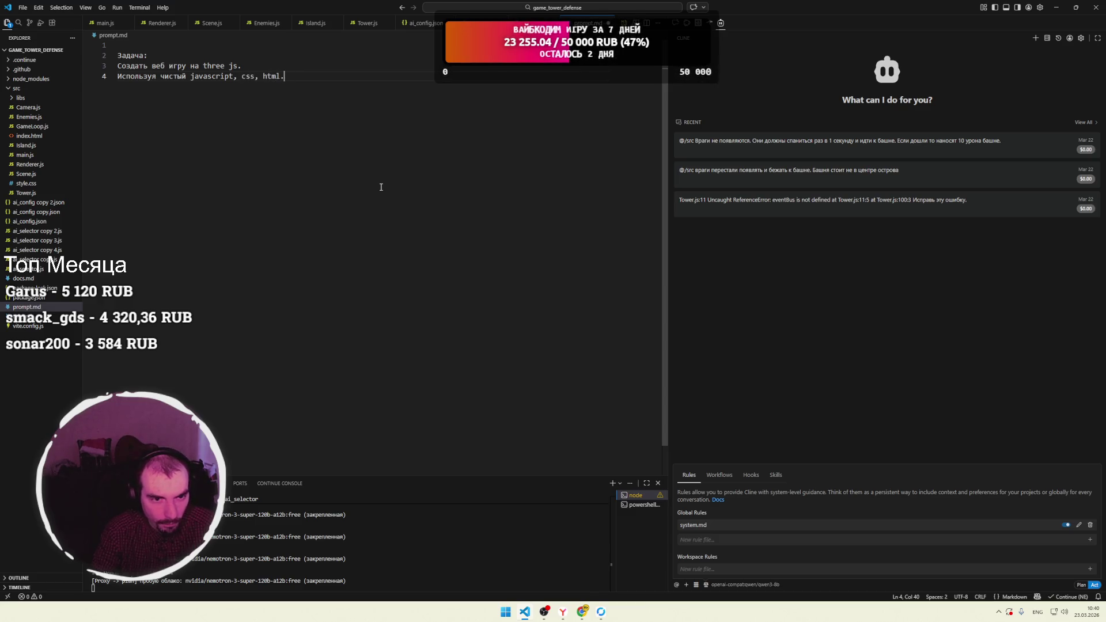
key("ctrl+s")
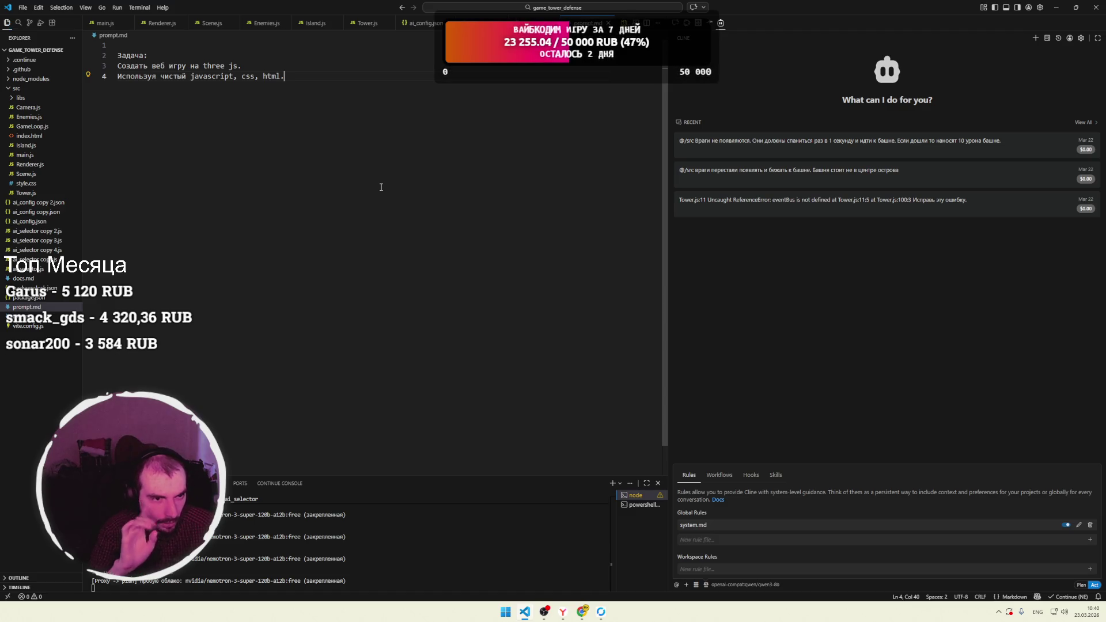
Add the scene line 'В сцене есть остров на котором стоит башня.'.
key("Return")
key("Return")
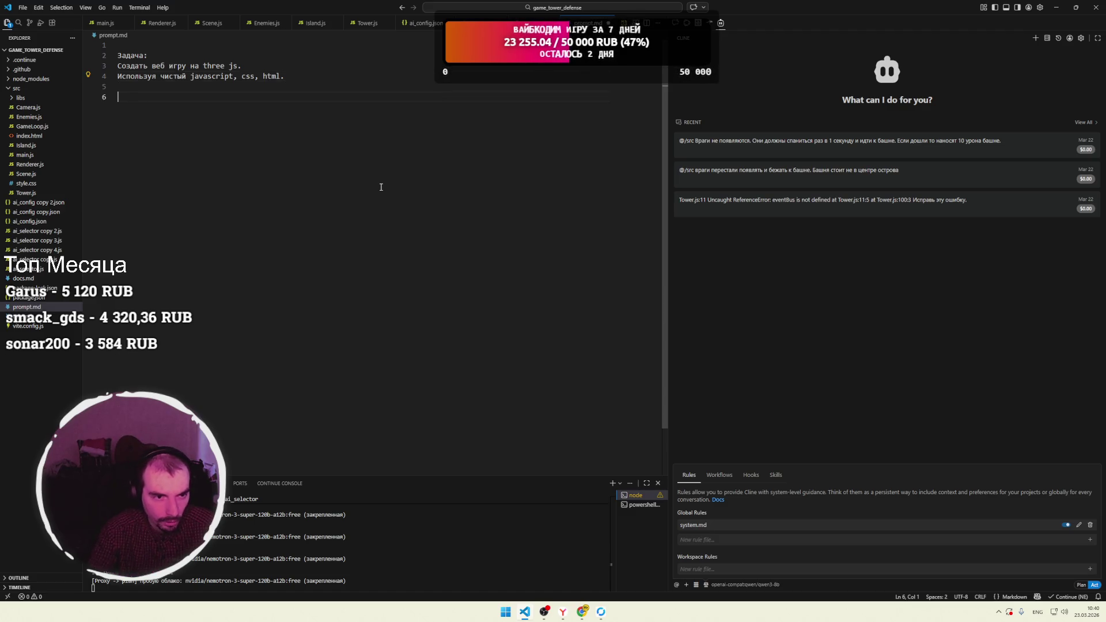
key("BackSpace")
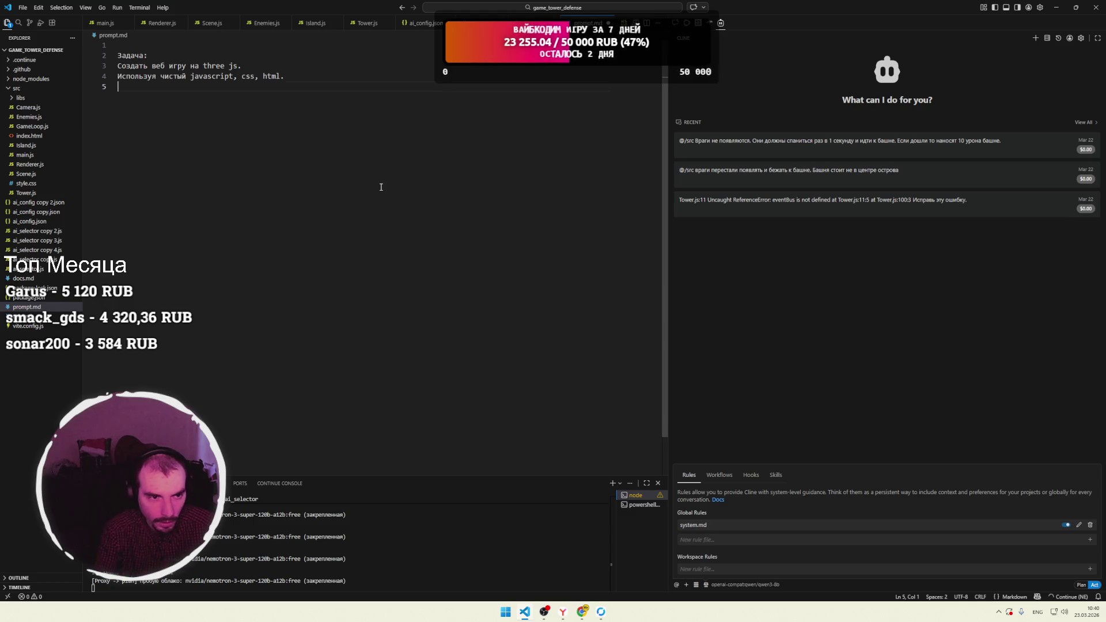
key("Return")
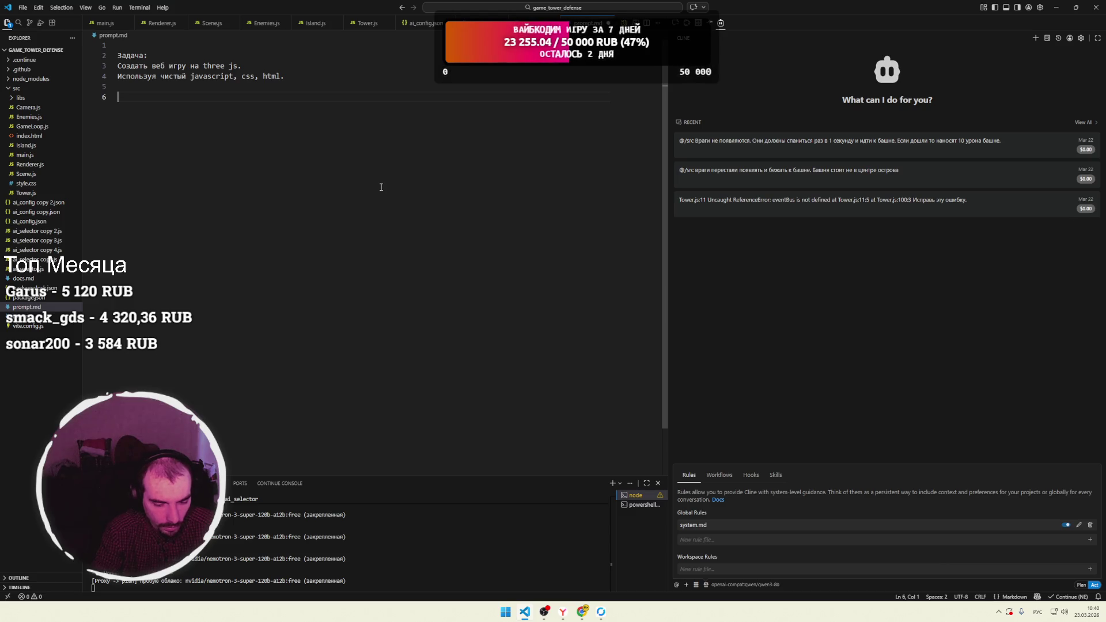
type("Карта")
key("BackSpace")
key("BackSpace")
key("BackSpace")
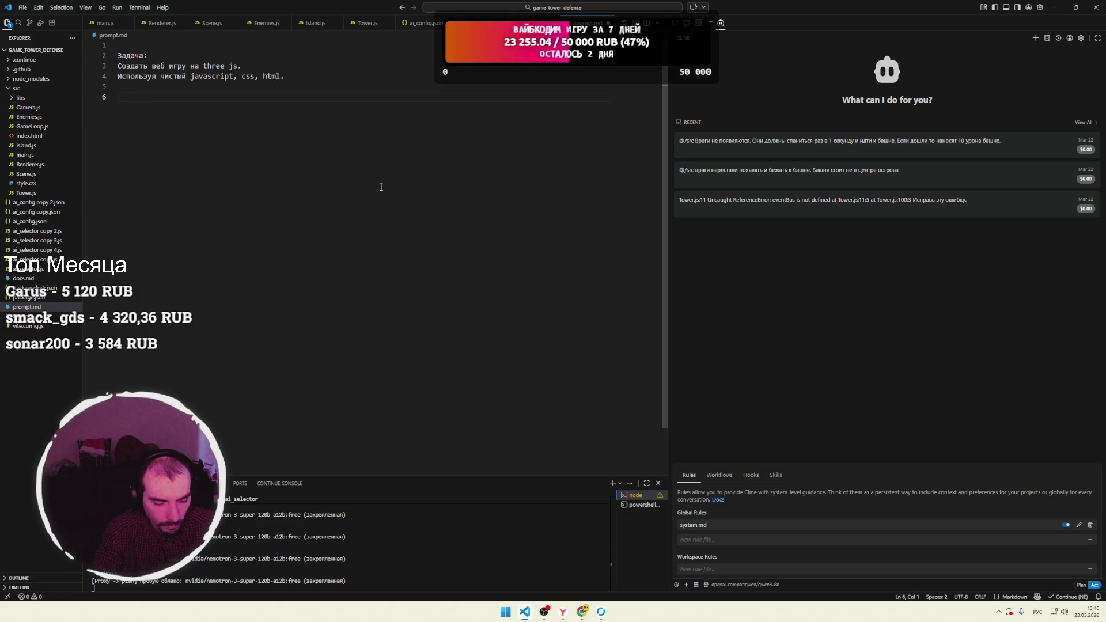
key("BackSpace")
type("В сцене")
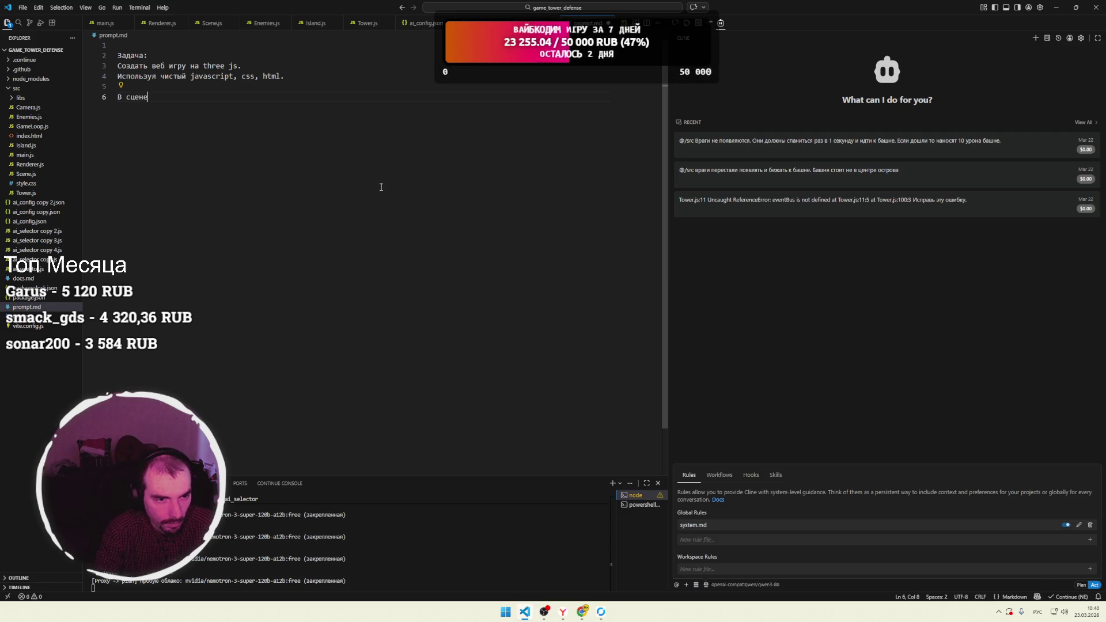
type(" есть о")
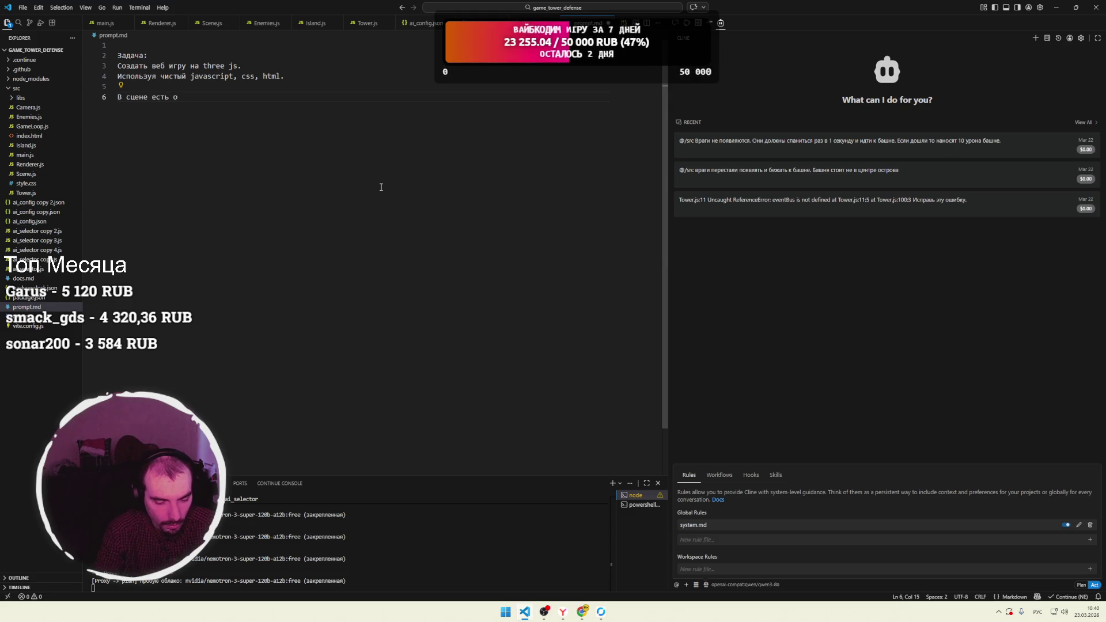
type("строва")
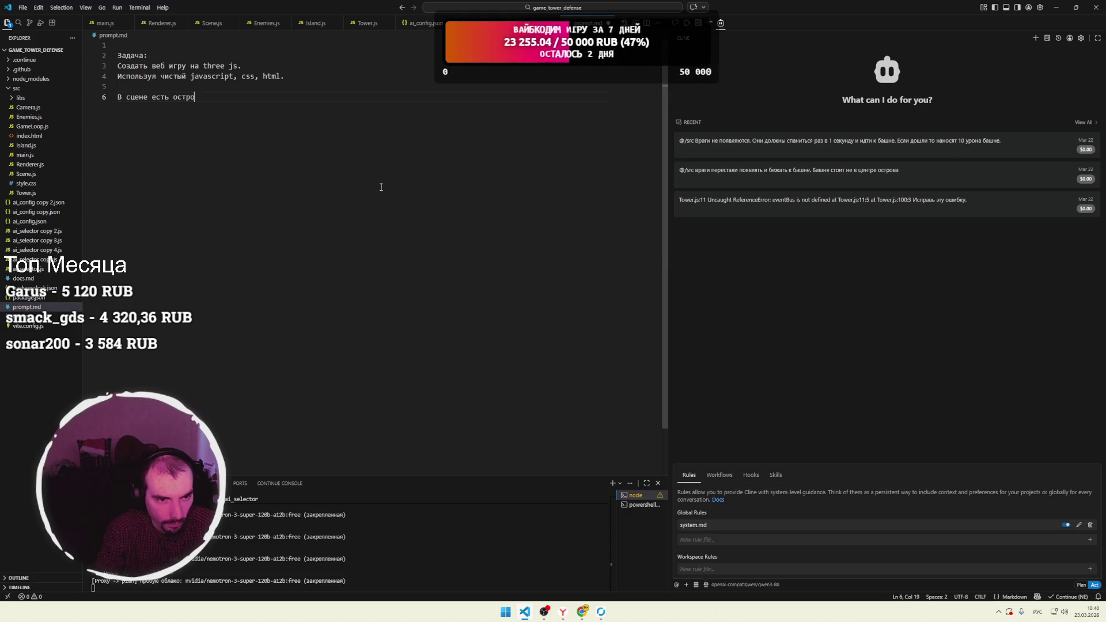
key("BackSpace")
key("BackSpace")
type("о")
type(" на котором")
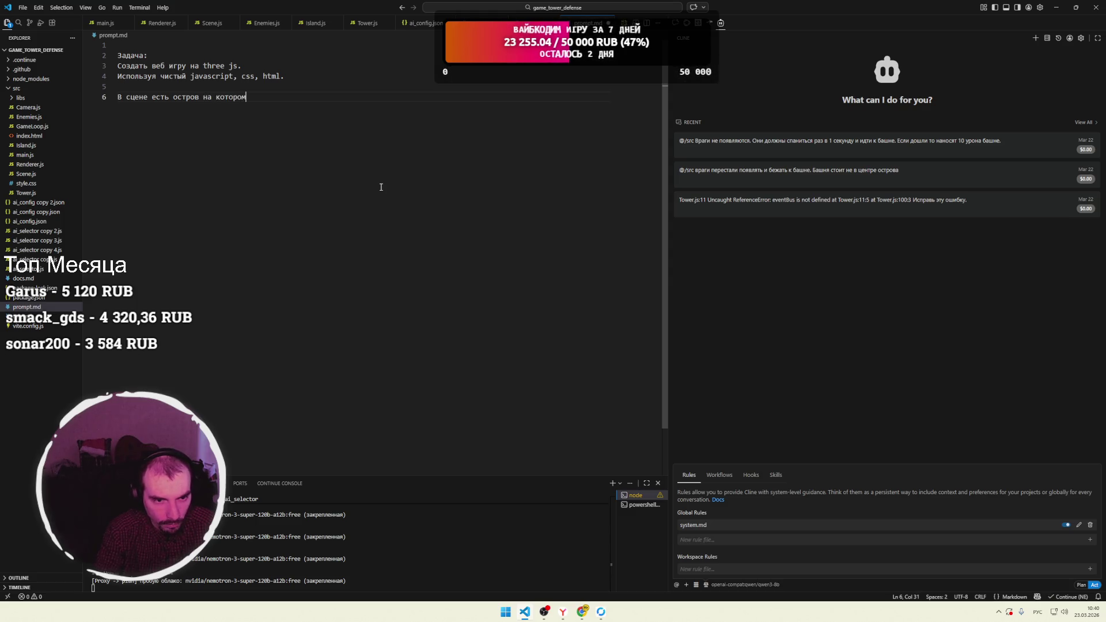
type(" стоит багшн")
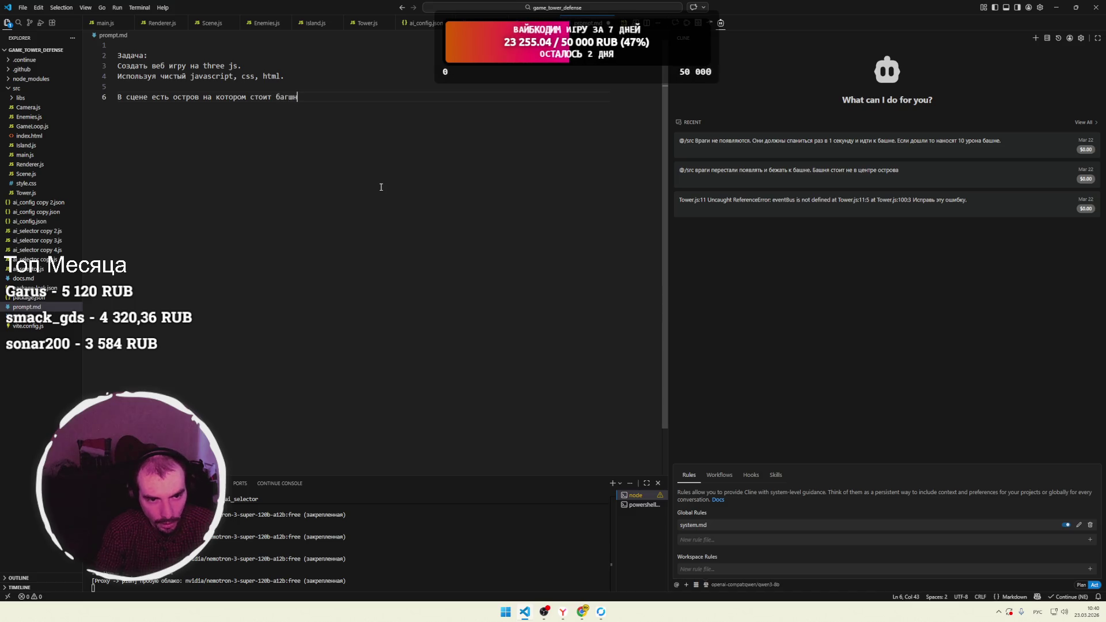
key("BackSpace")
key("BackSpace")
key("BackSpace")
type("шня ")
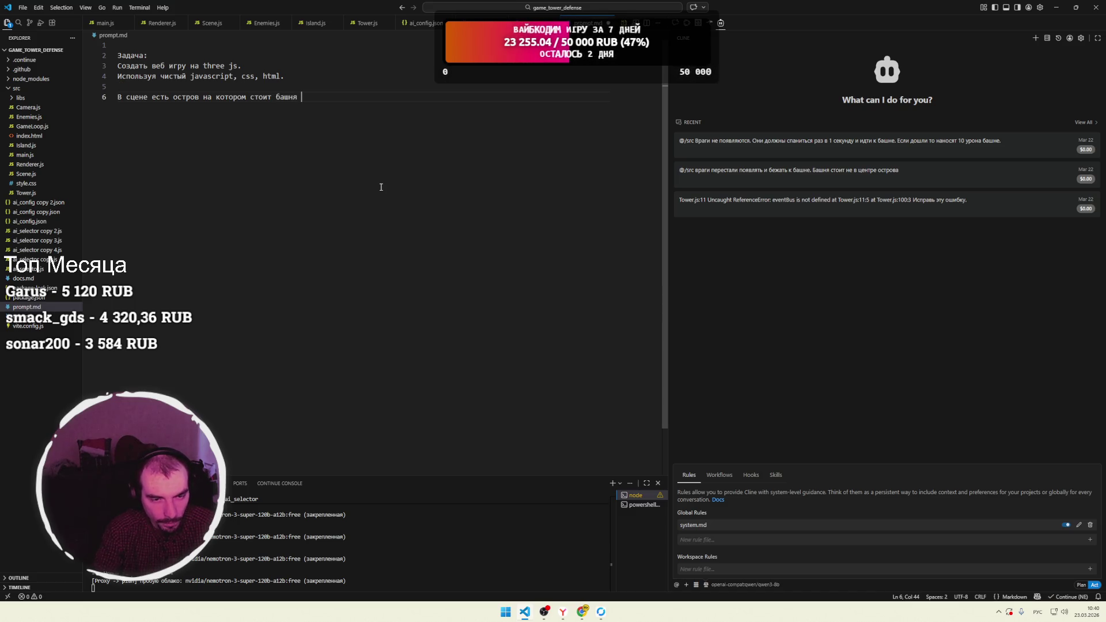
type(".")
key("Return")
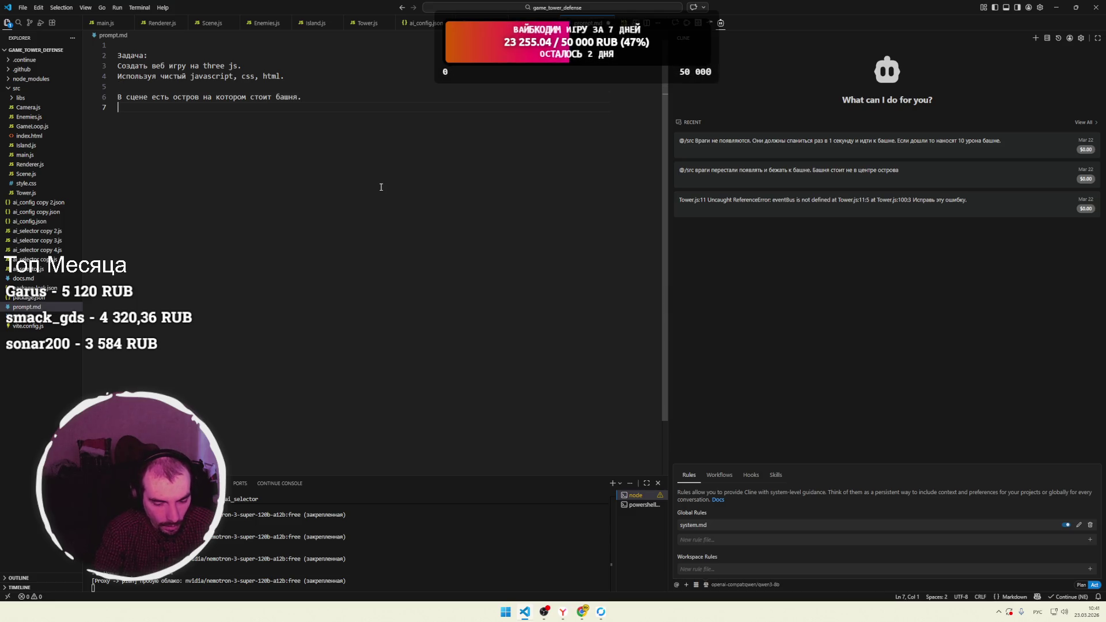
Add the water-flooded scene and 45-degree isometric camera lines, then start the 'Логика игры' heading.
type("Всясцена")
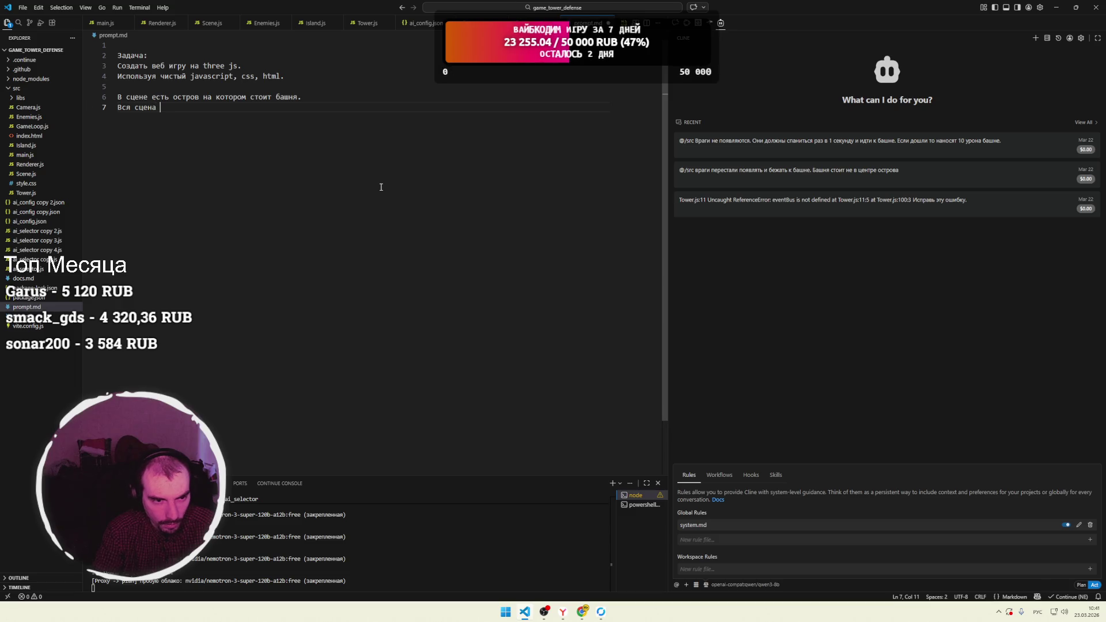
type("з")
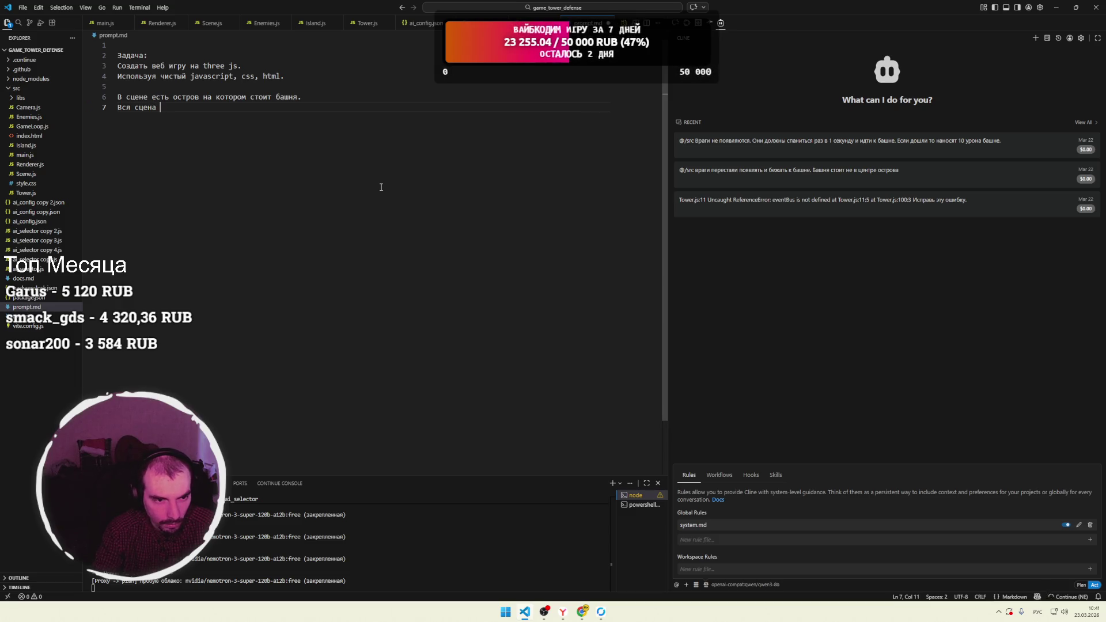
type("залита водой")
type(".")
key("Return")
type("Ка")
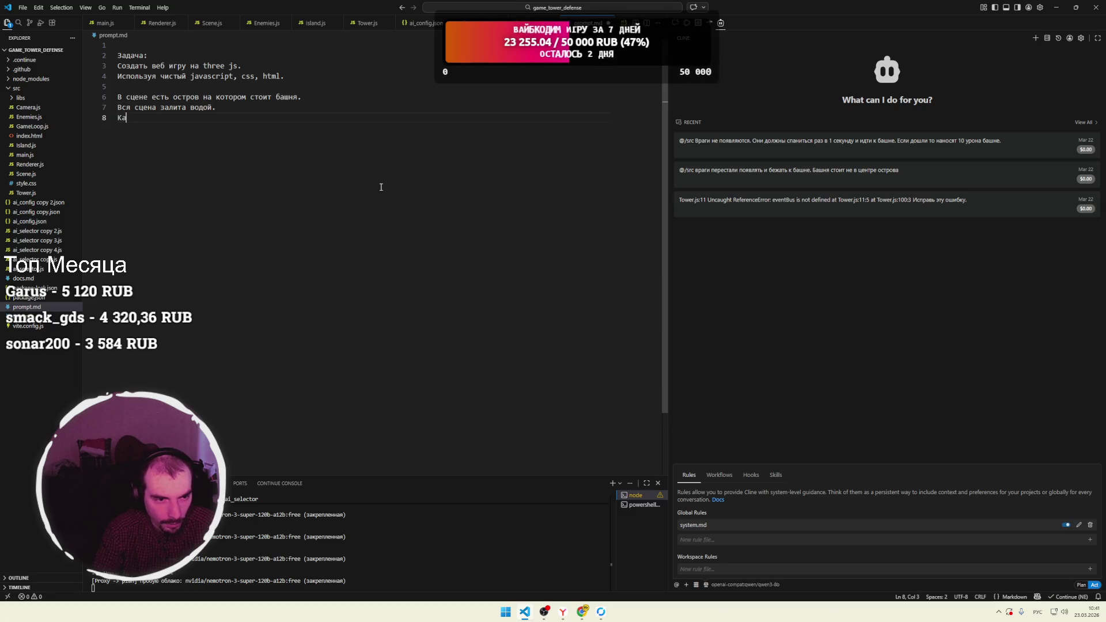
type("мера поверну")
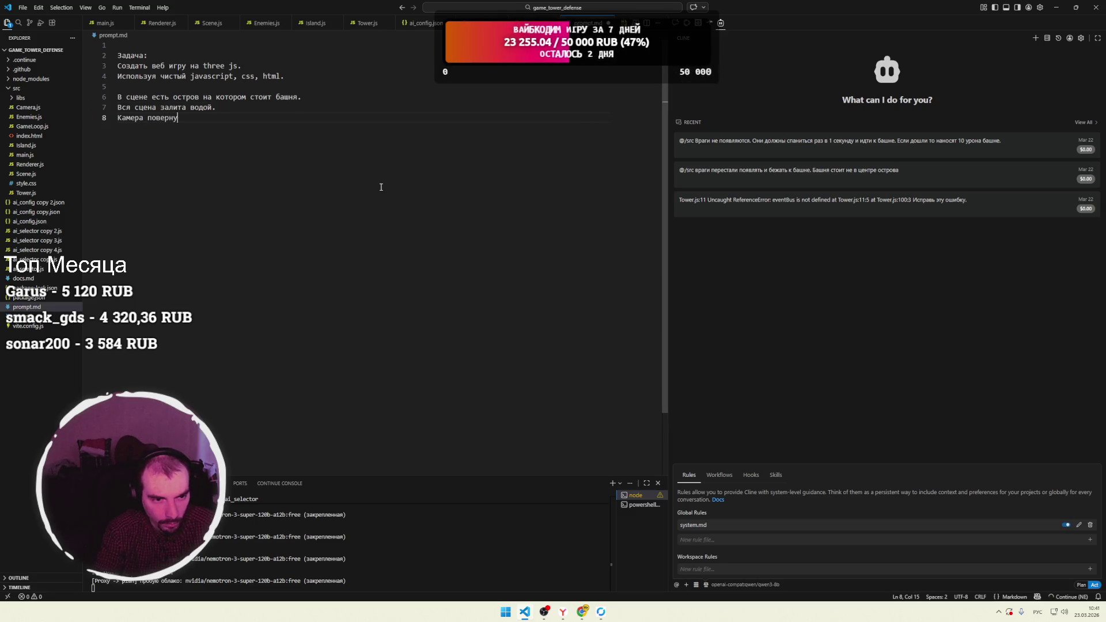
type("та на 45")
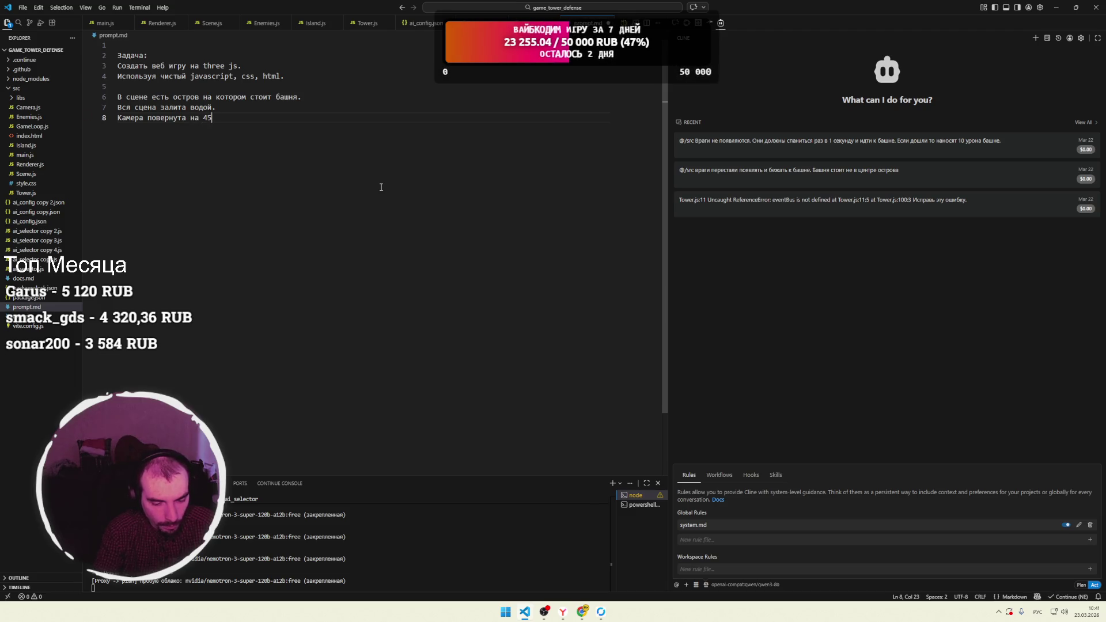
type(" градусов к")
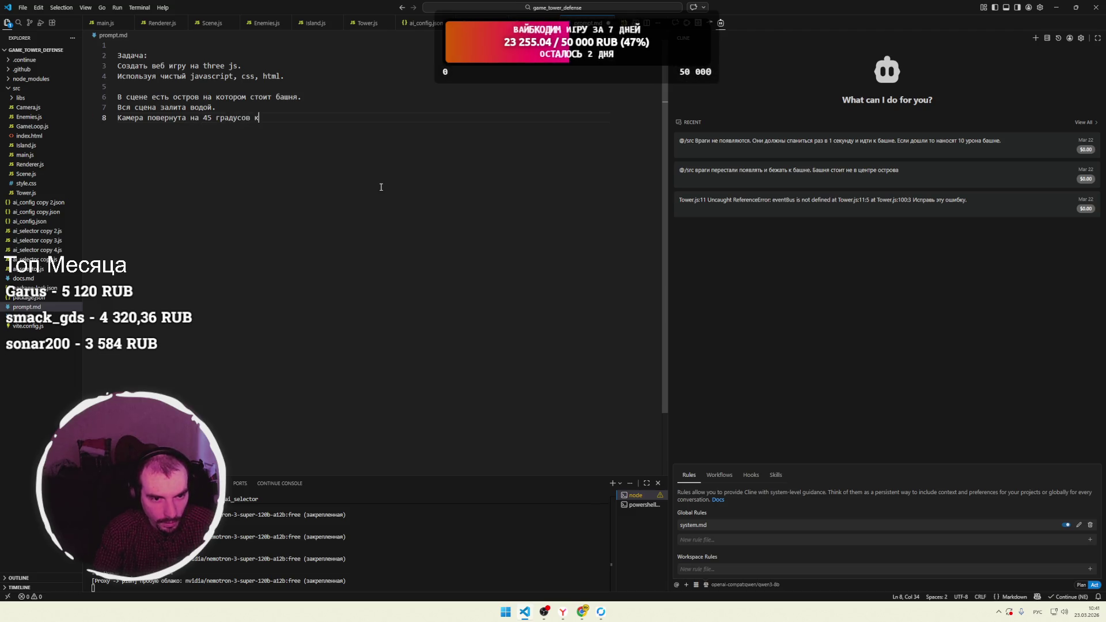
type("ак в изометри")
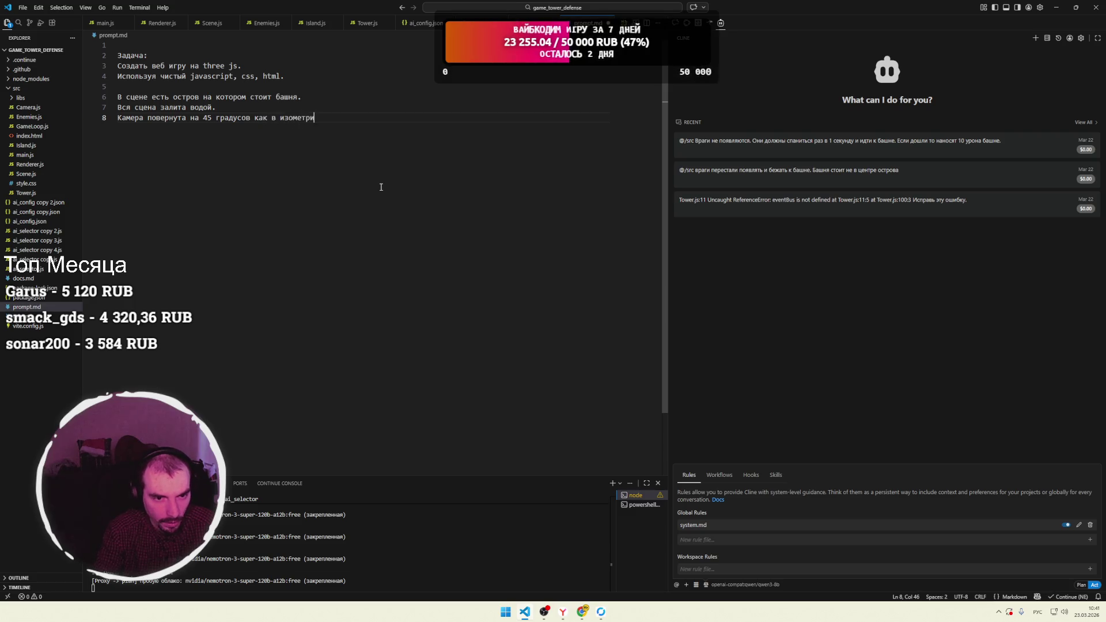
type("чески")
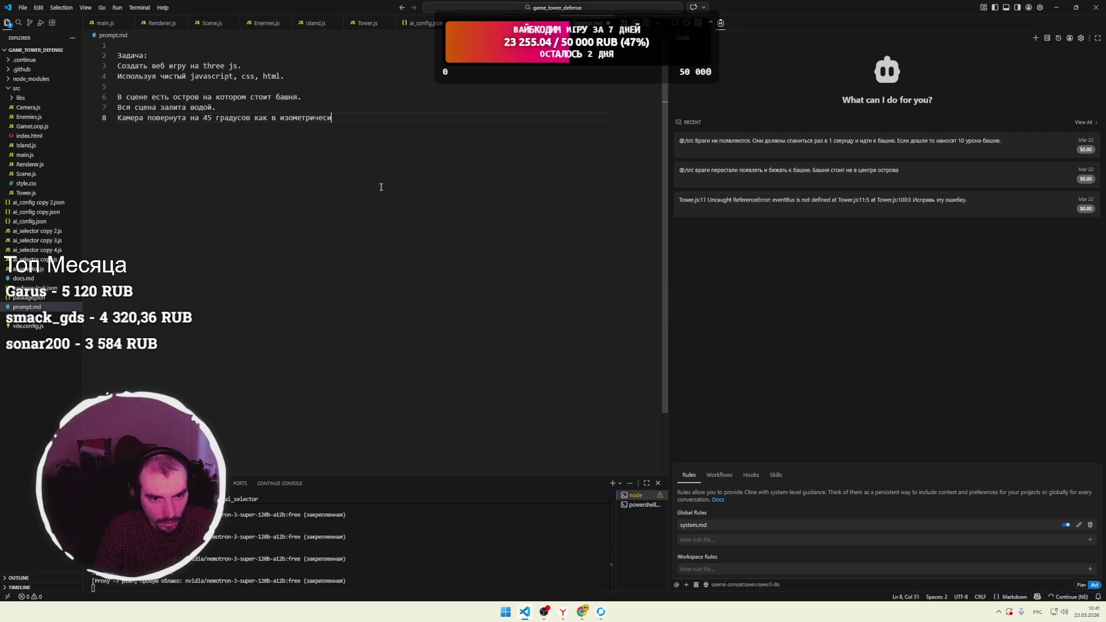
type("х играх.")
key("Return")
key("Return")
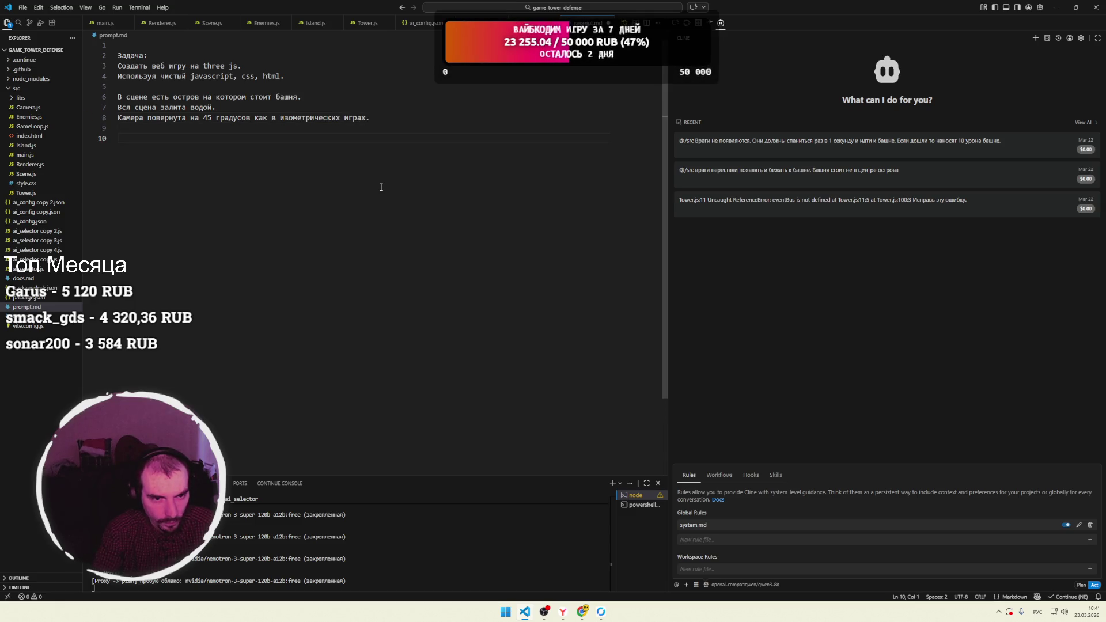
type("Лог")
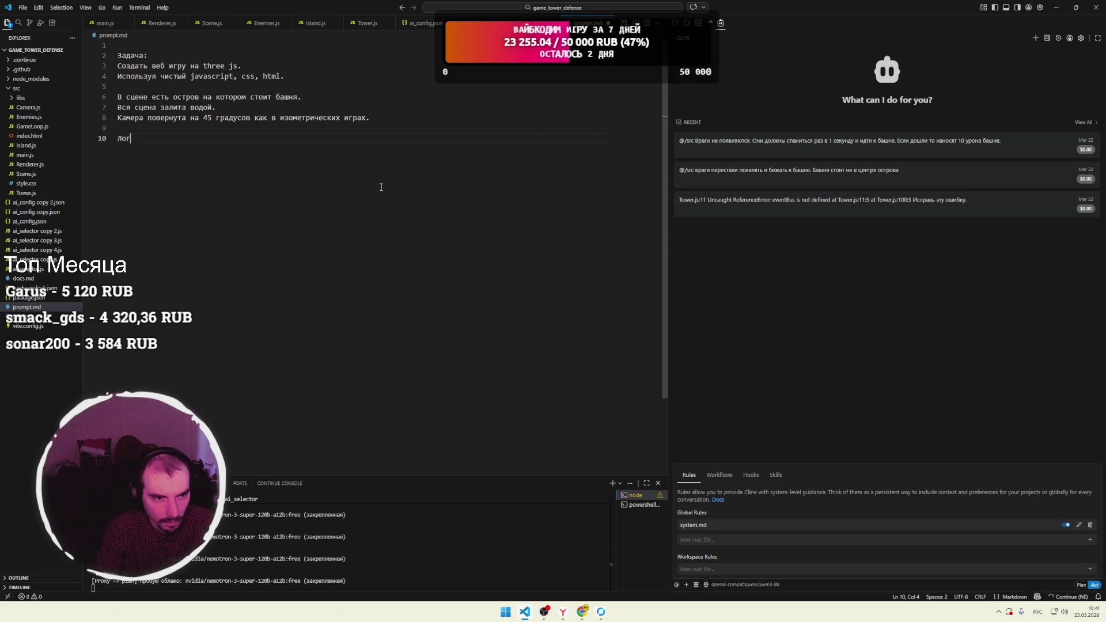
type("ика игры")
Finish the 'Логика игры:' heading and state the tower is the player with 1000 health.
key("alt+shift")
type(":")
key("Return")
key("alt+shift")
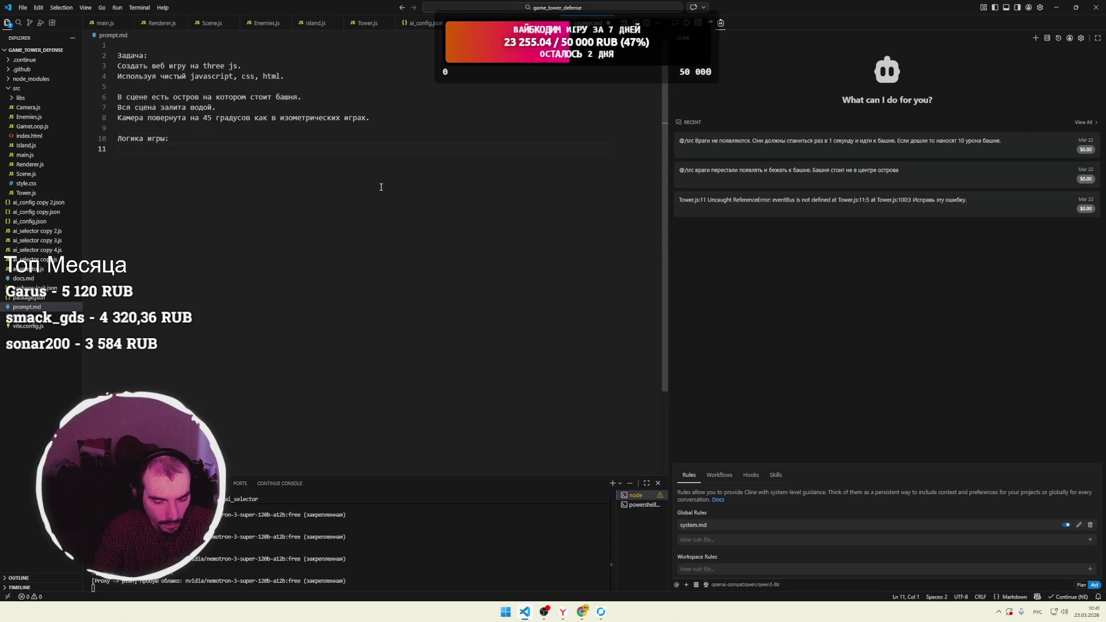
type("Башня это игрок.")
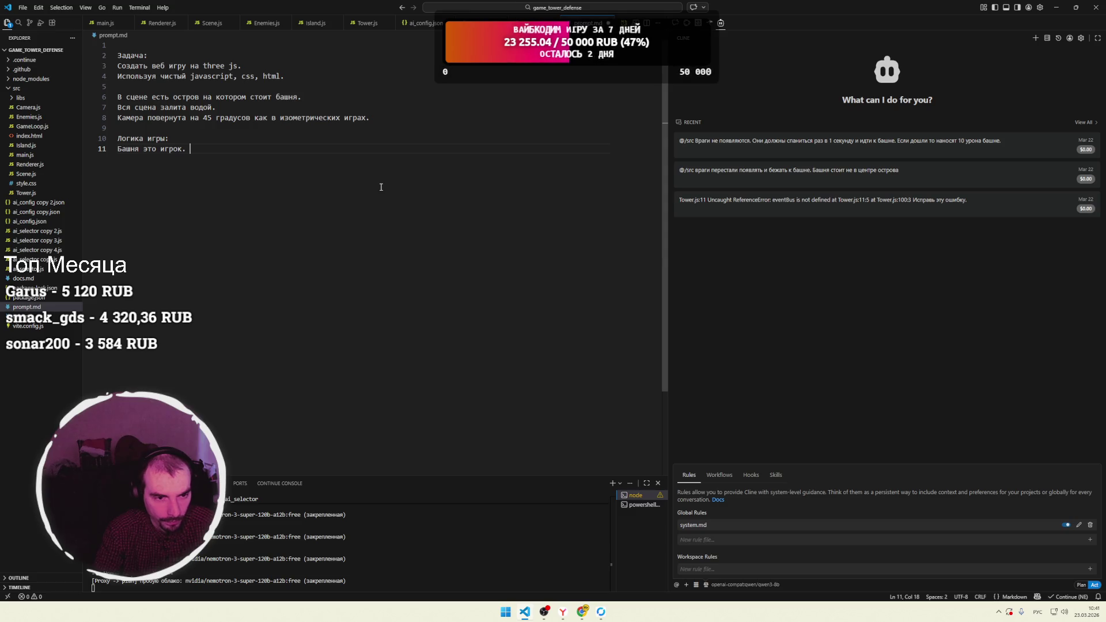
key("Return")
type("У башни ")
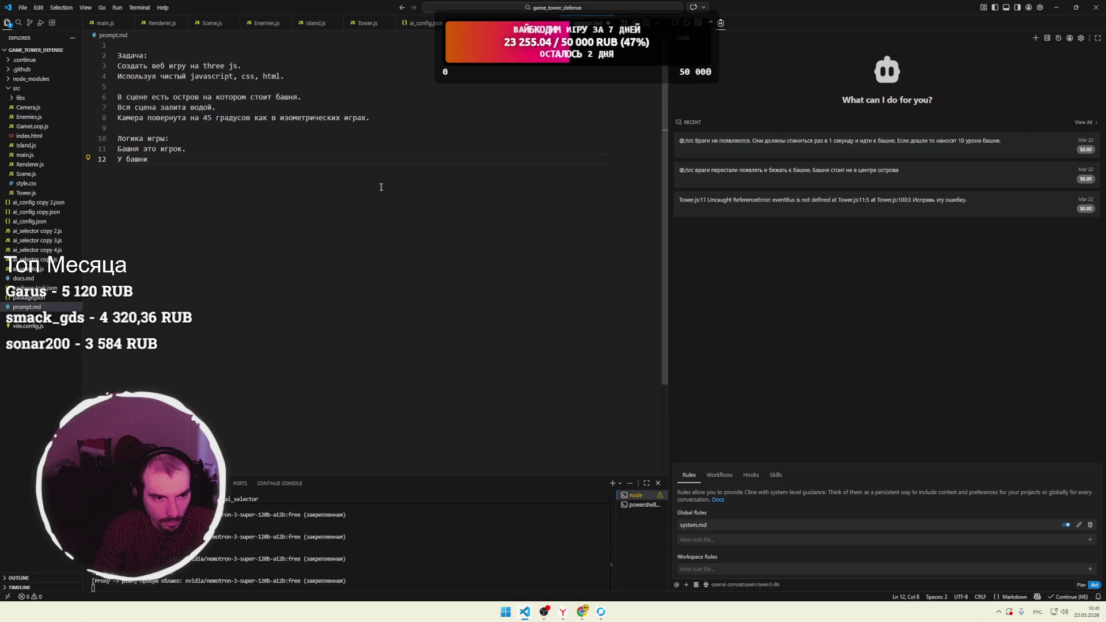
type("1000 зд")
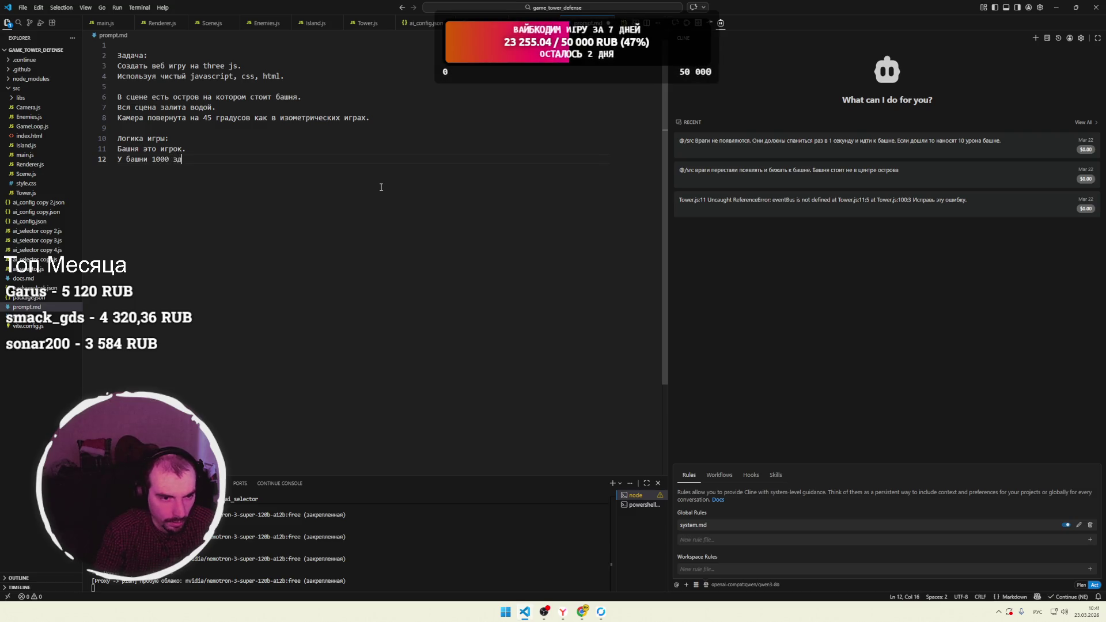
type("оровья.")
key("Return")
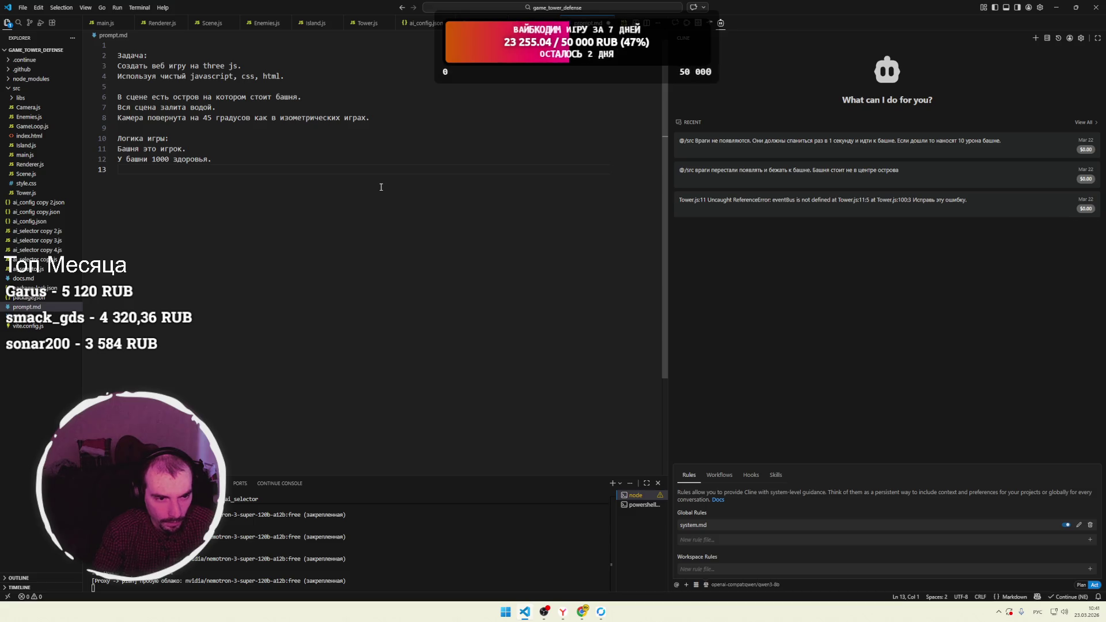
Add projectile rules: fired once per second at the nearest enemy, killing it on hit.
type("Башн")
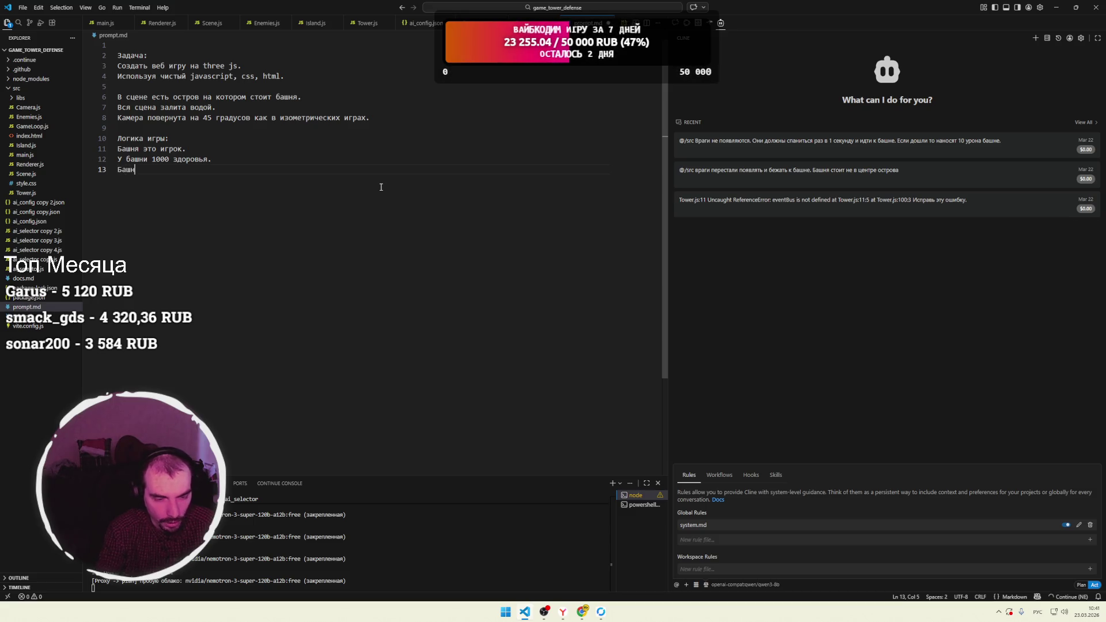
type("я может")
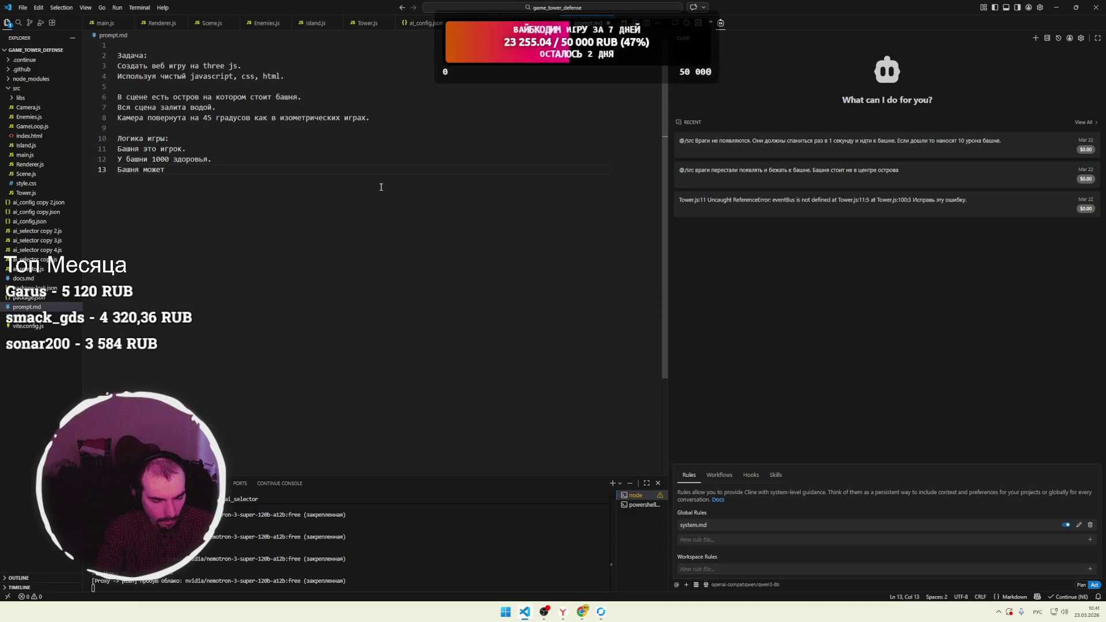
type(" запускат")
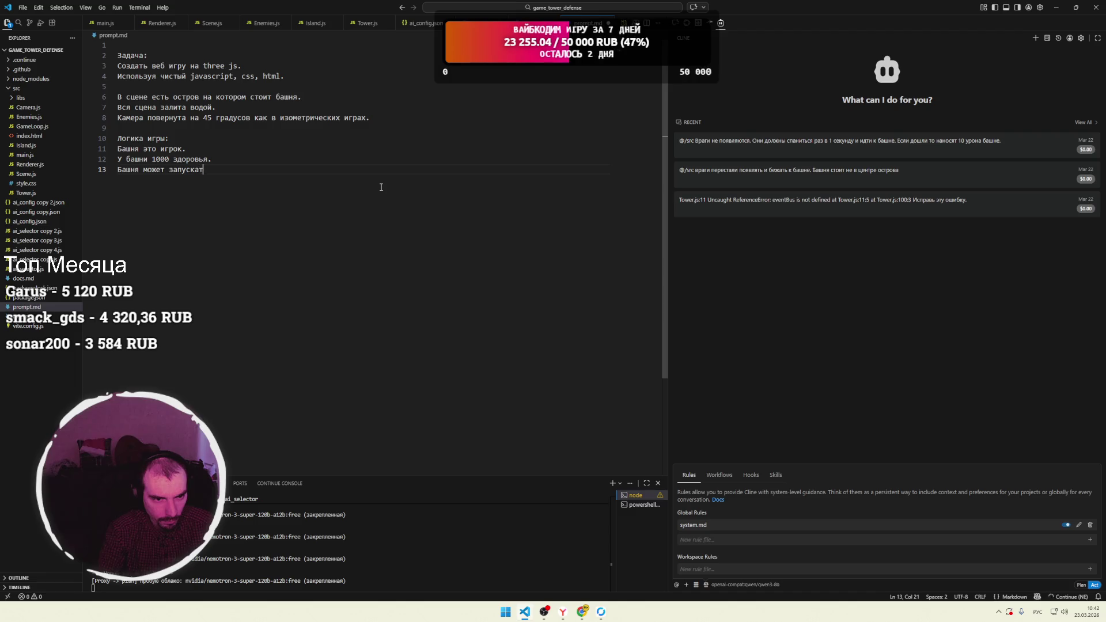
type("ь снаряды по врагам.")
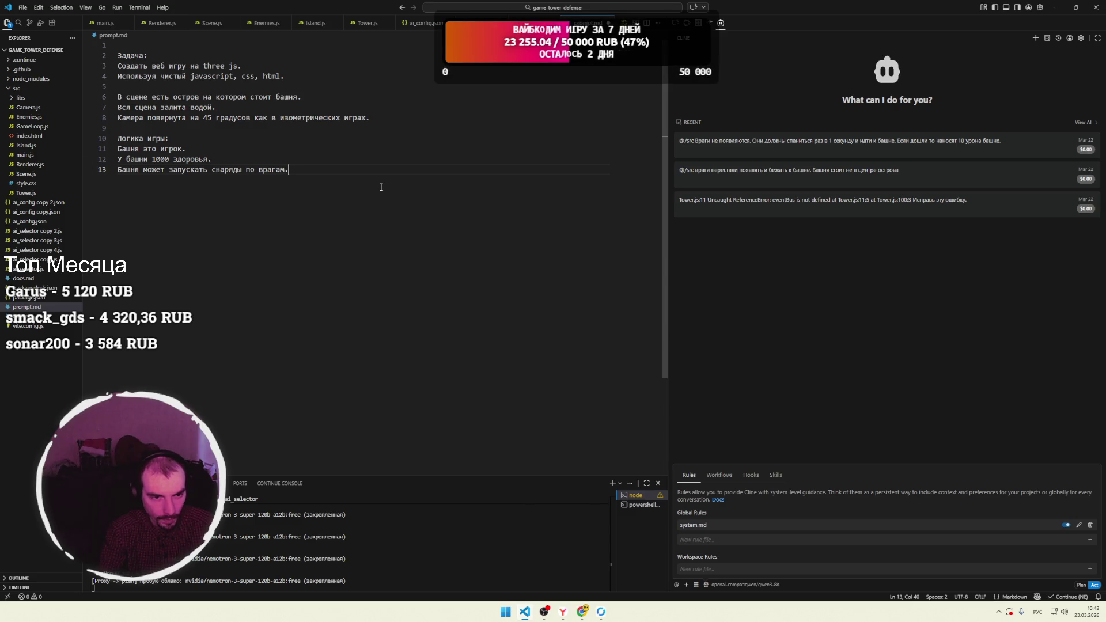
key("Return")
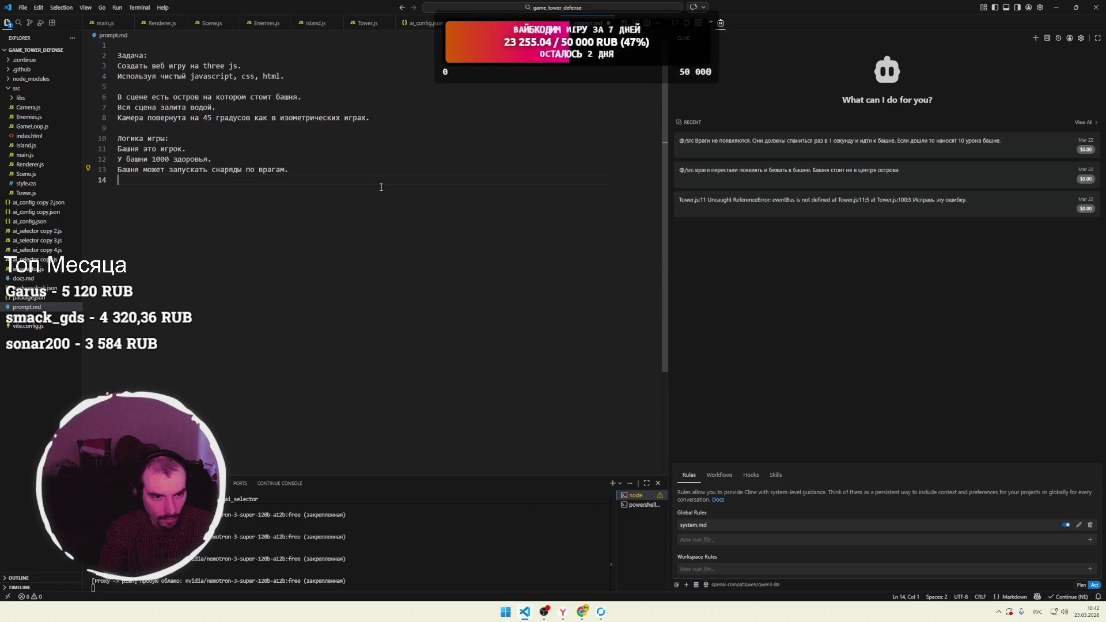
type("Снаряды за")
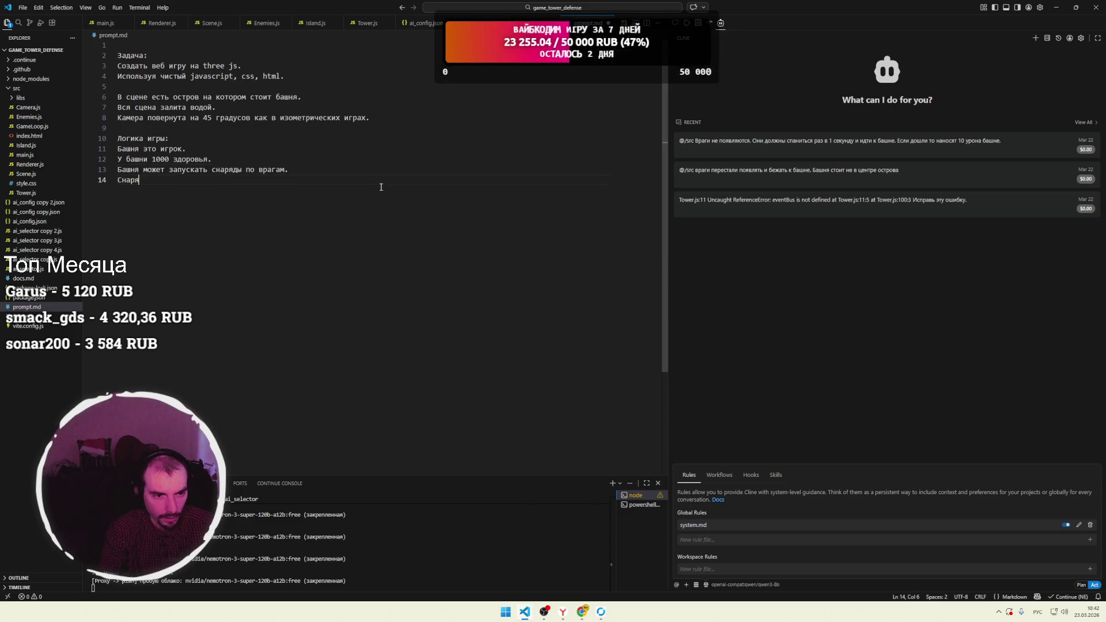
type("пускают")
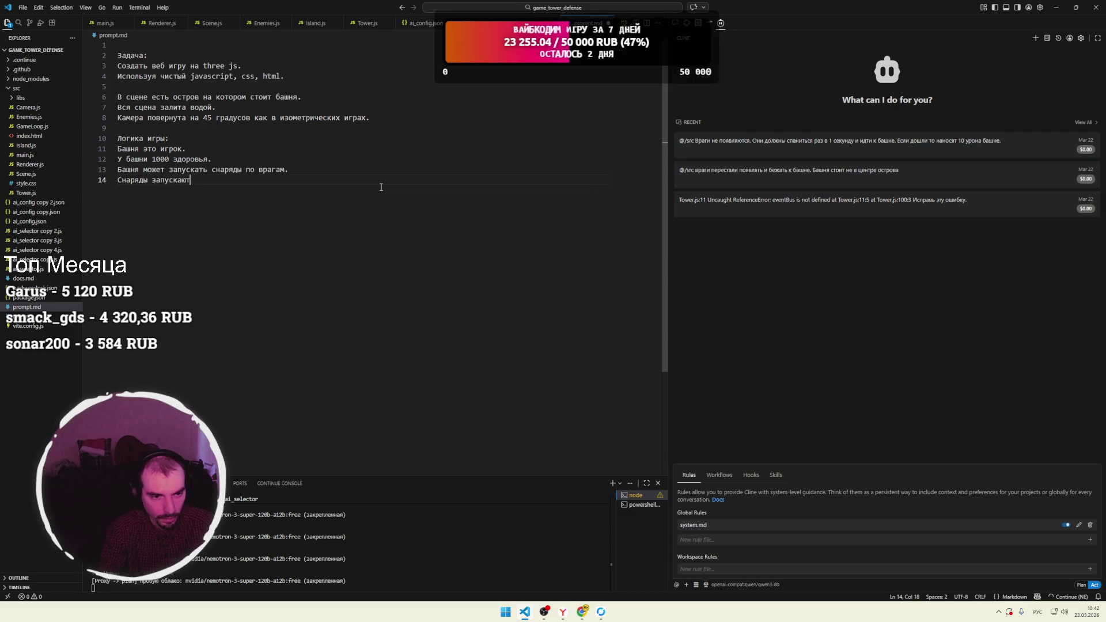
type("ся раз в секунду.")
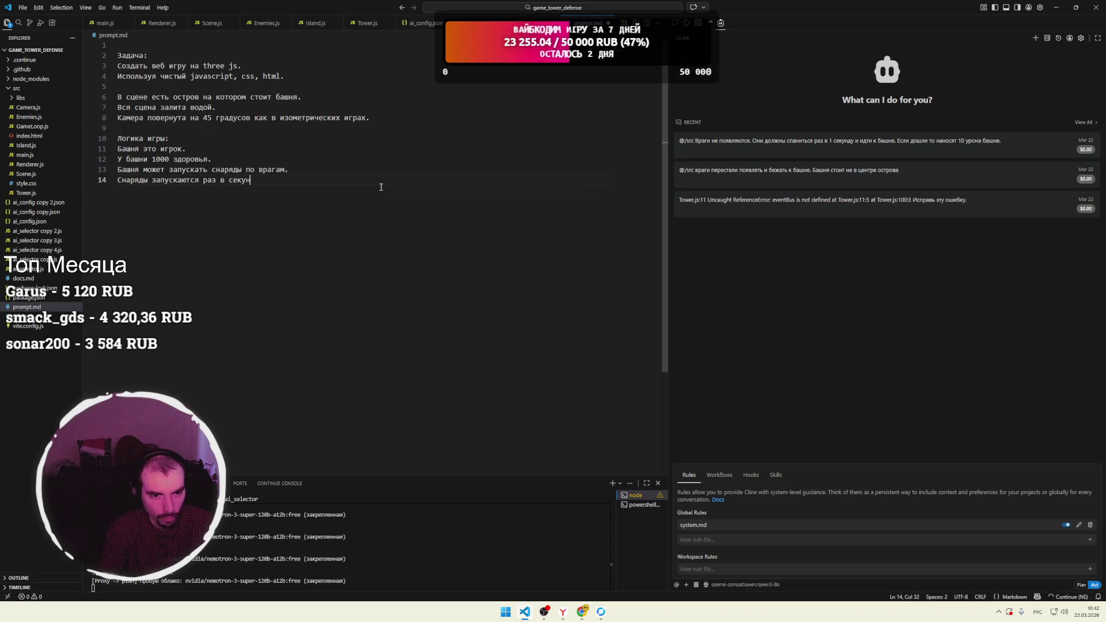
key("Return")
type("Сна")
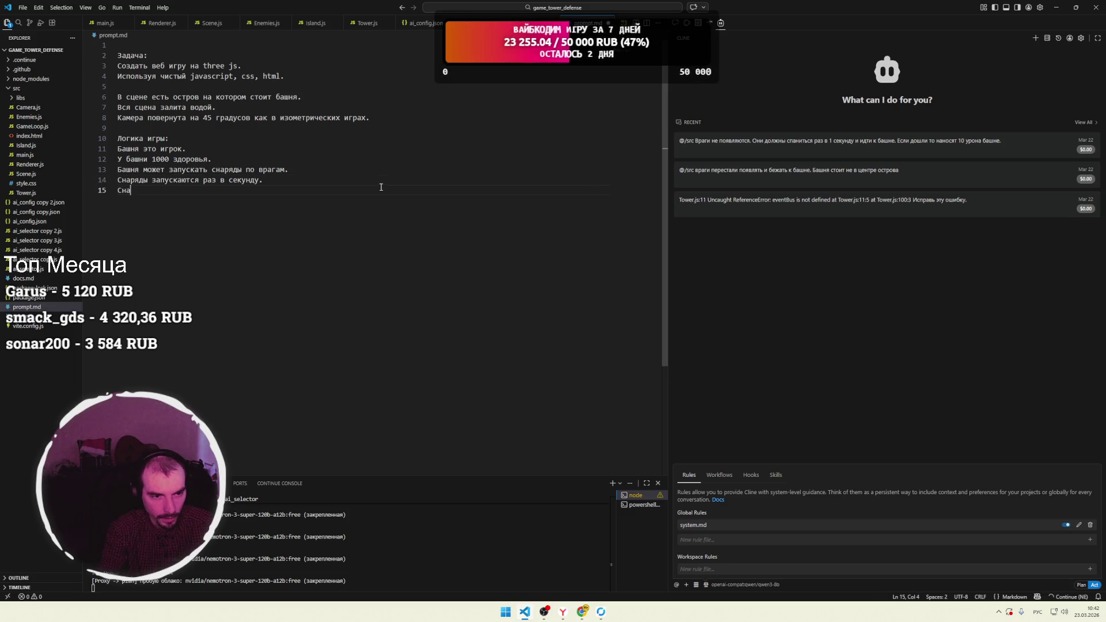
type("ряды выбирают б")
type("лижайшую")
type(" цель")
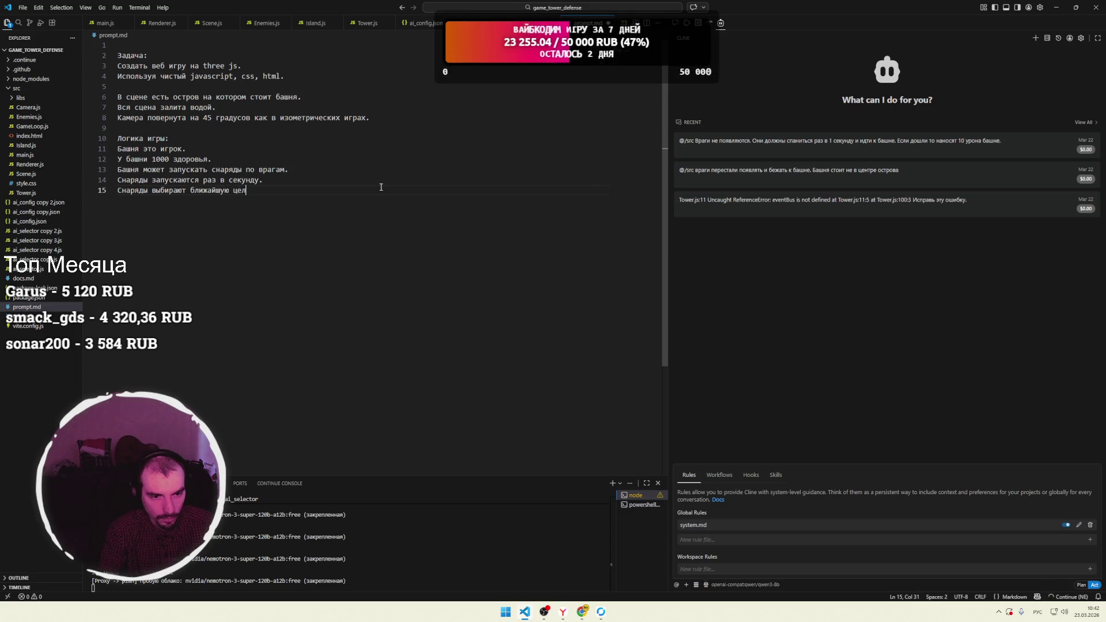
key("BackSpace")
key("BackSpace")
key("BackSpace")
type("его врага.")
key("Return")
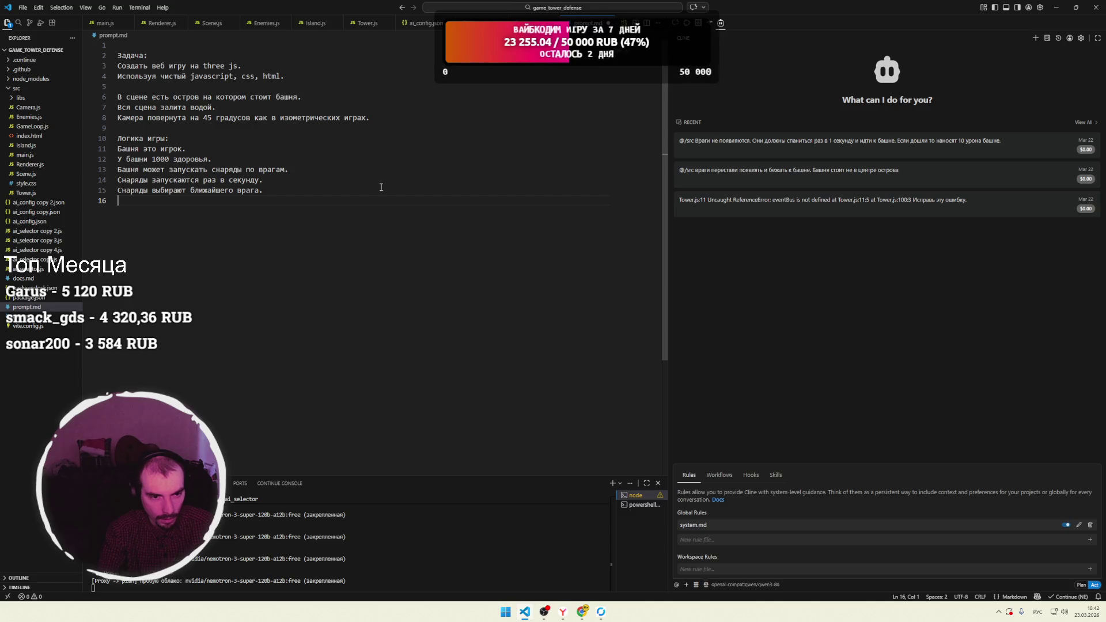
type("Снаряд")
type(" при попадании по врагу ")
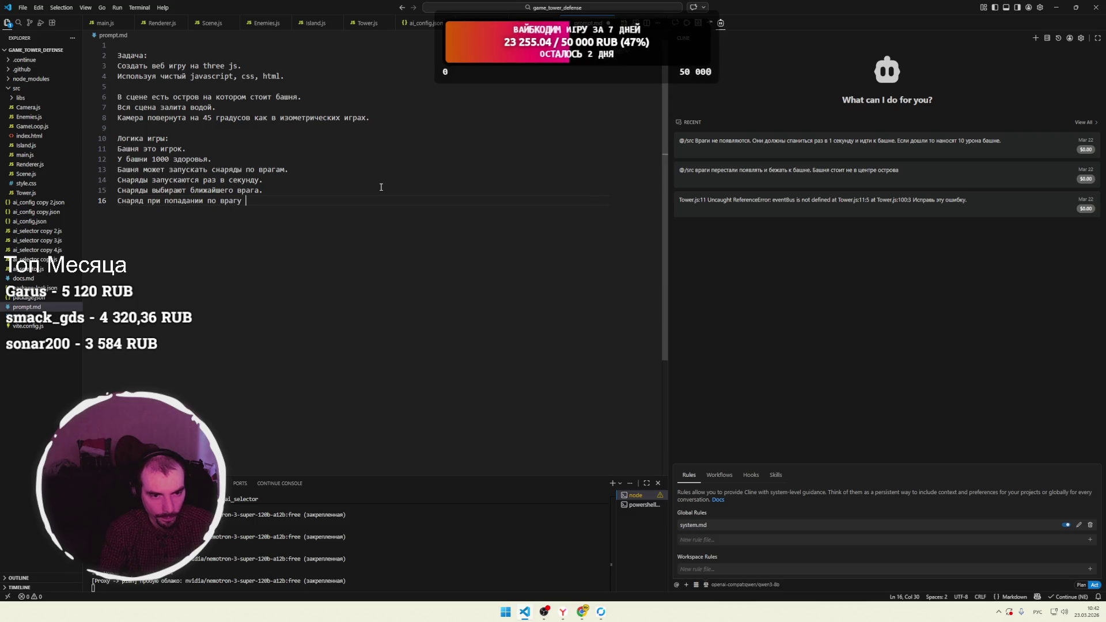
type("убивает ег")
type("о.")
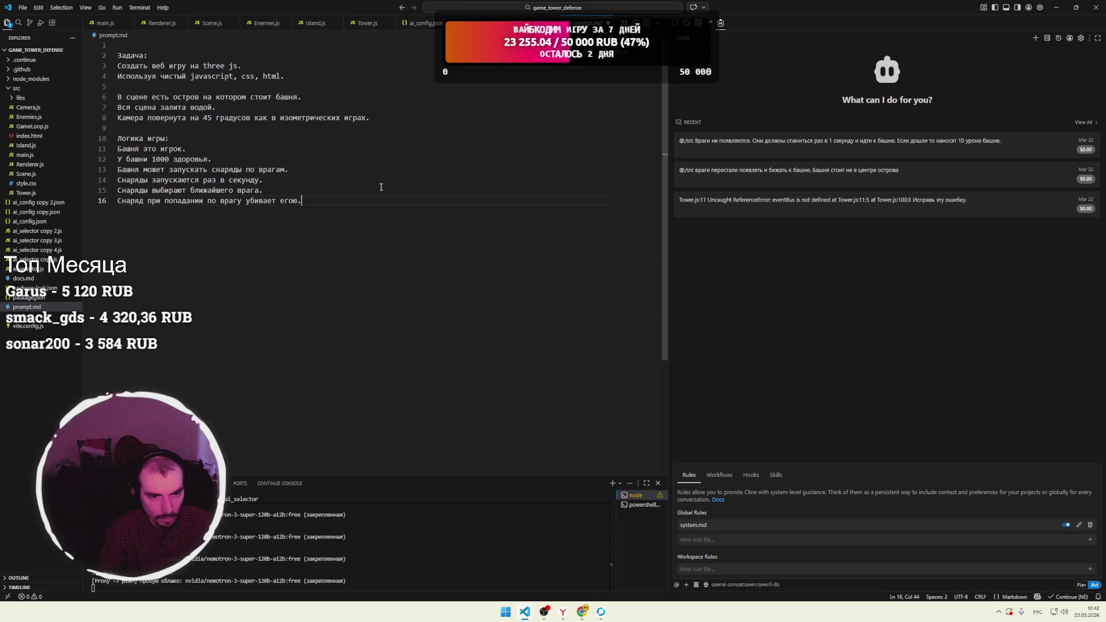
key("Return")
key("Return")
Write 'Враги спавнятся раз в пол секунды.', 'Идут к башне' and the 10-damage-on-arrival rule.
type("Враги спа")
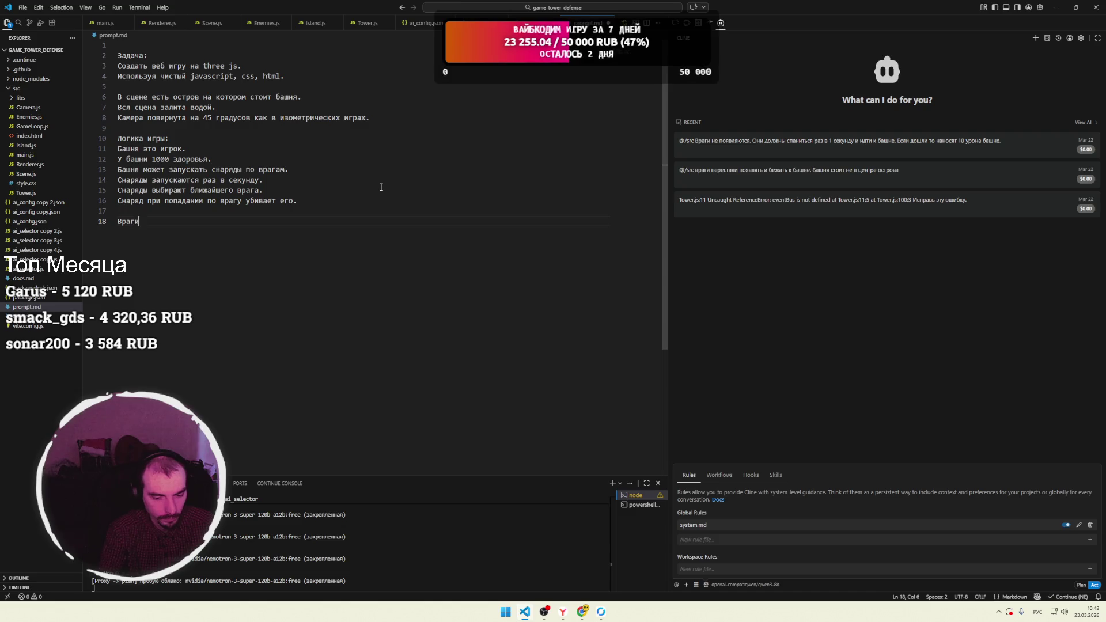
type("вн")
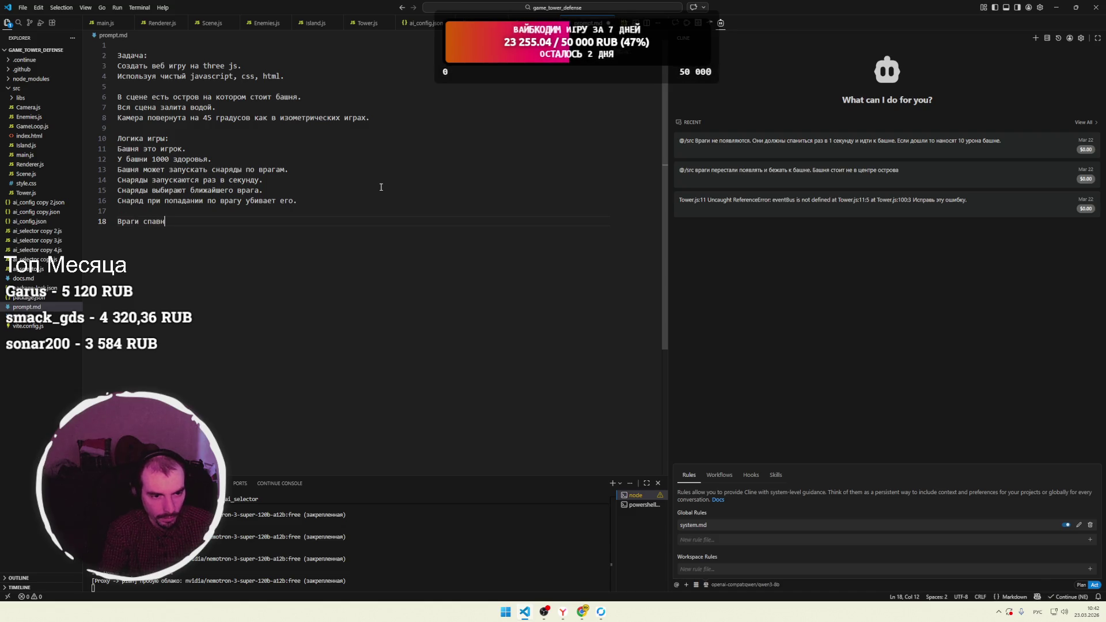
type("ятся раз в секунду")
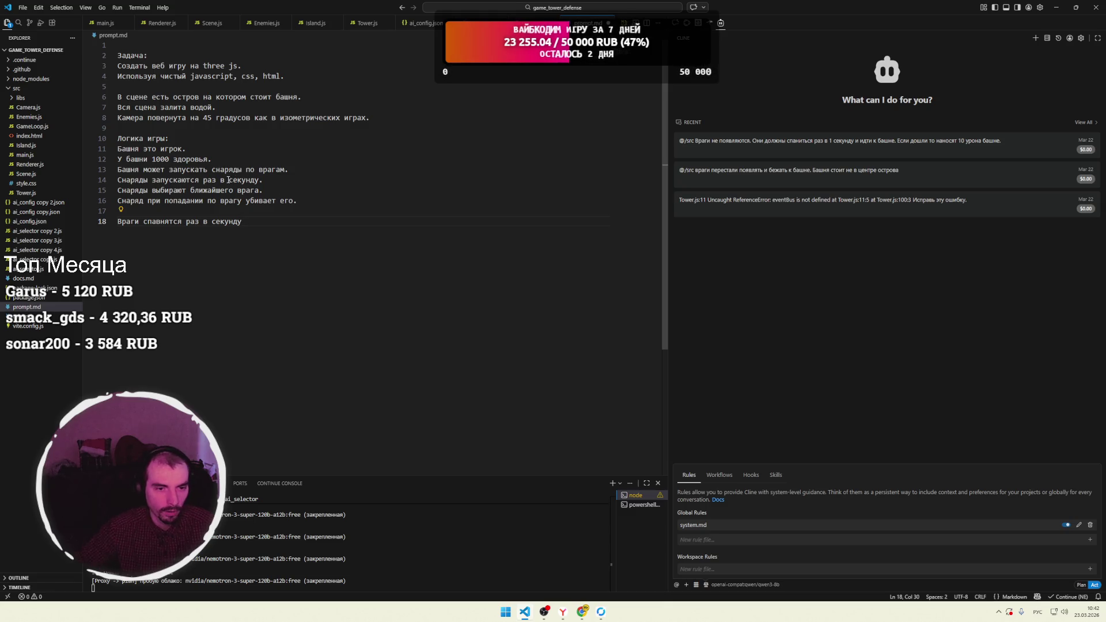
double_click(244, 224)
type("пол секунды.")
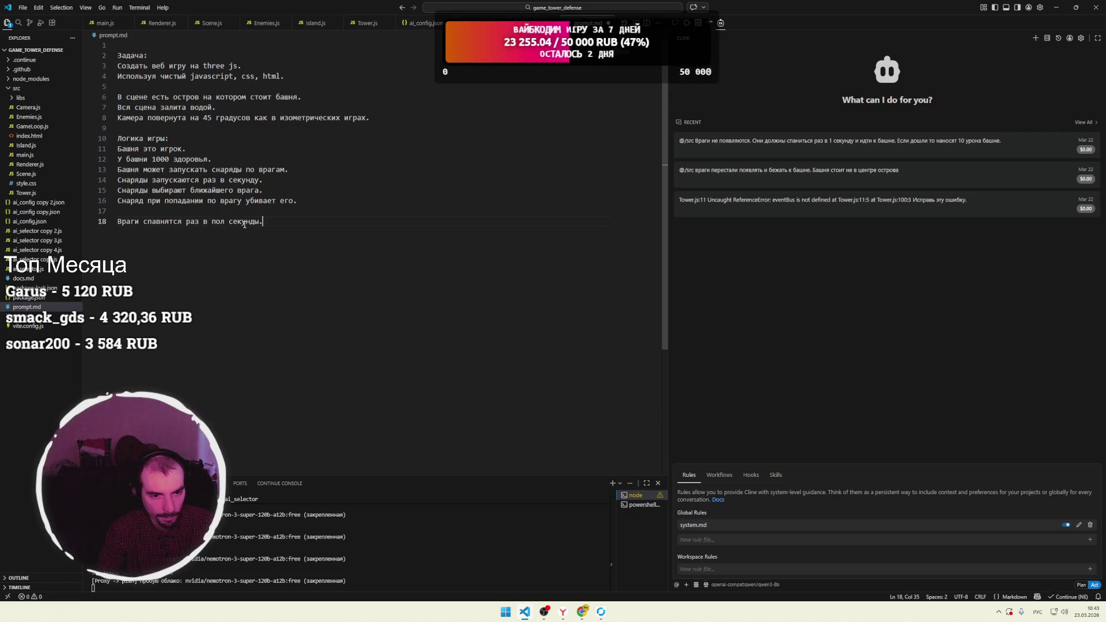
key("Return")
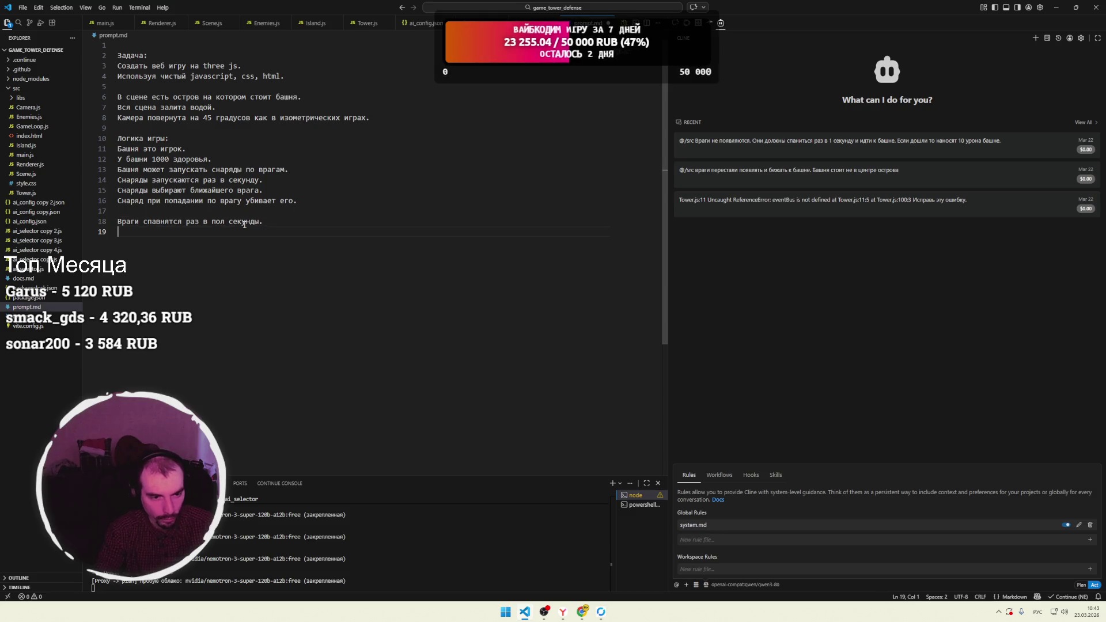
type("Идут к башне.")
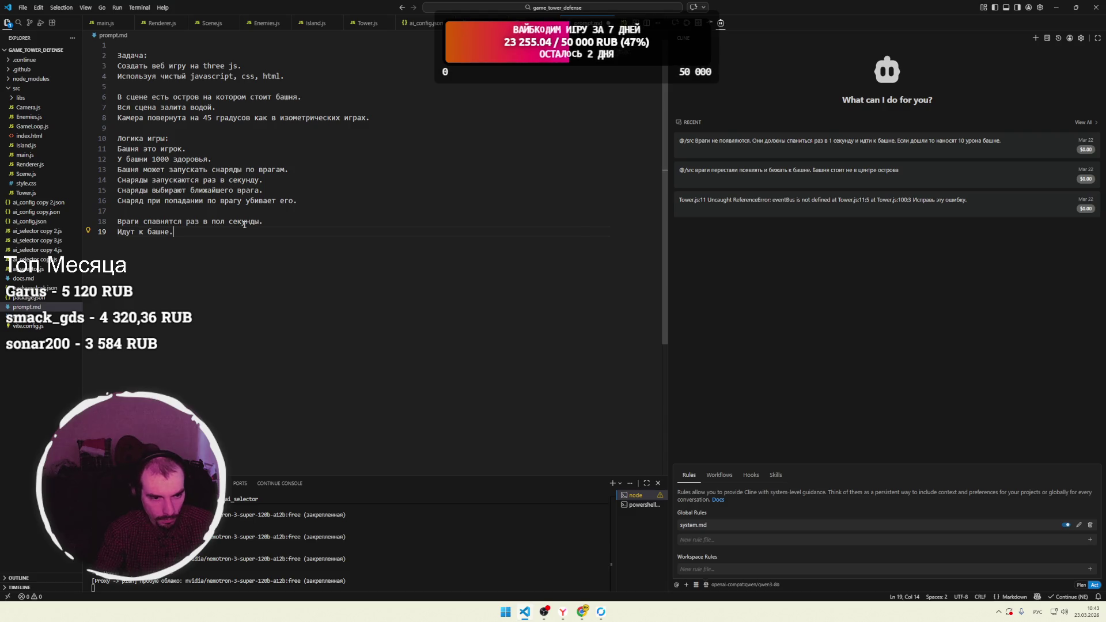
key("Return")
type("Если враг дошел ")
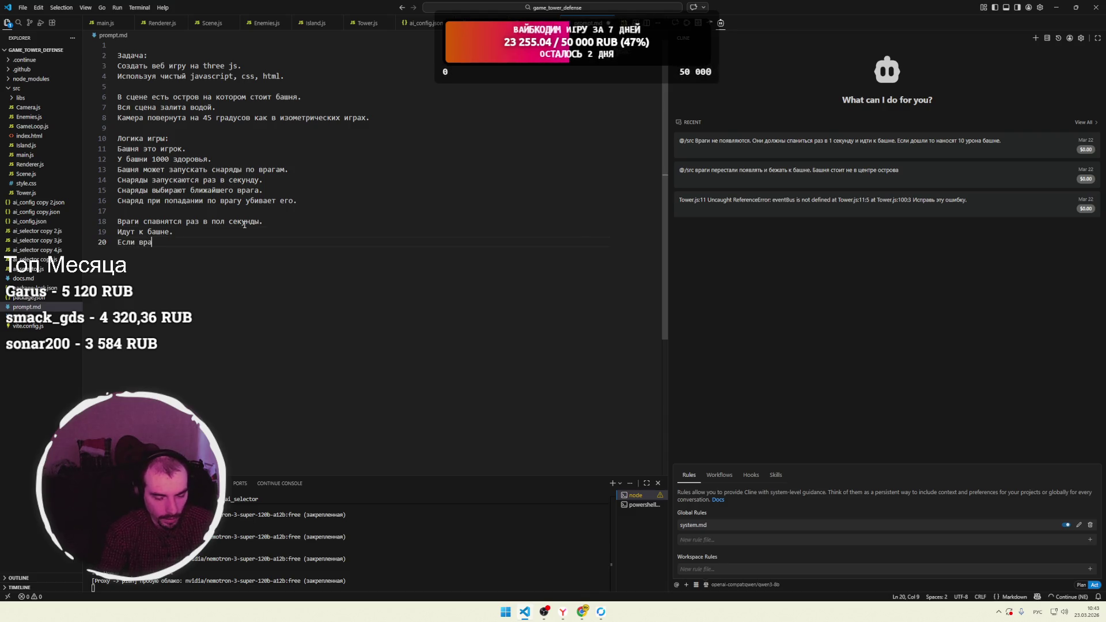
type("д")
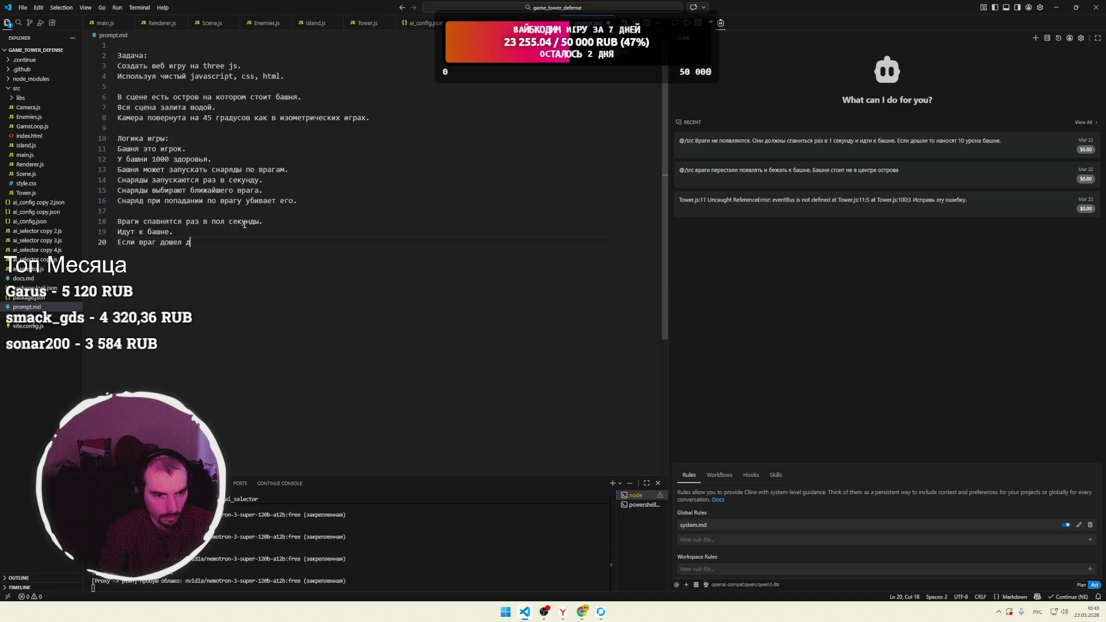
type("о башни то на")
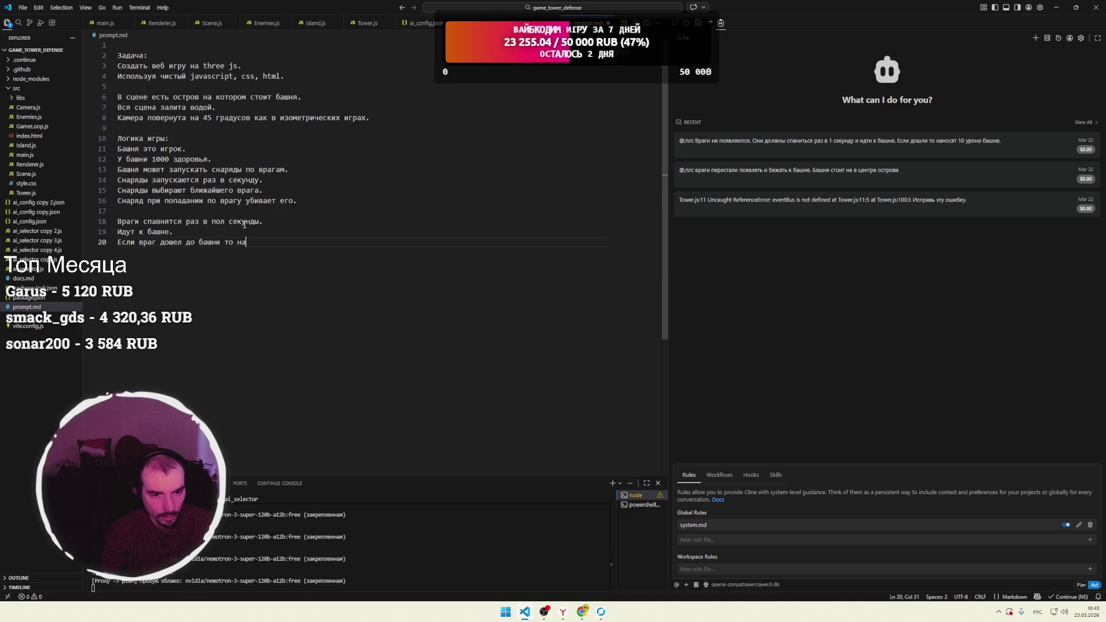
type("носит ей ")
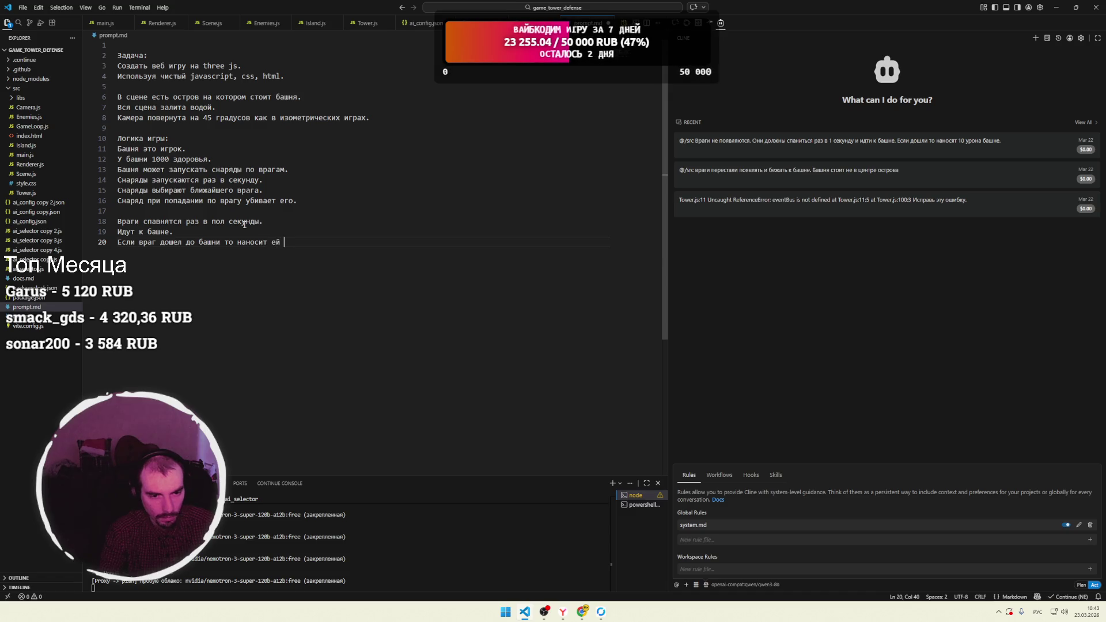
type("10 урона.")
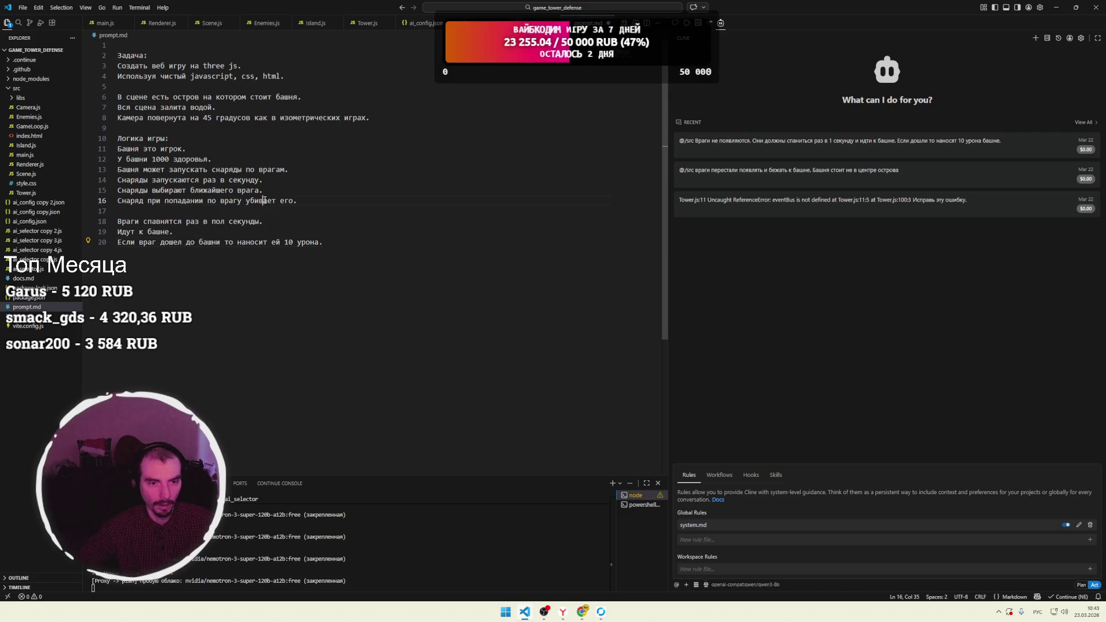
mouse_move(419, 238)
left_mouse_down()
mouse_move(299, 151)
mouse_move(263, 56)
left_mouse_up()
left_click(353, 221)
Paste task lines 2–20 from prompt.md into LM Studio and send them to the model.
mouse_move(353, 244)
left_mouse_down()
mouse_move(242, 98)
mouse_move(118, 55)
left_mouse_up()
key("ctrl+c")
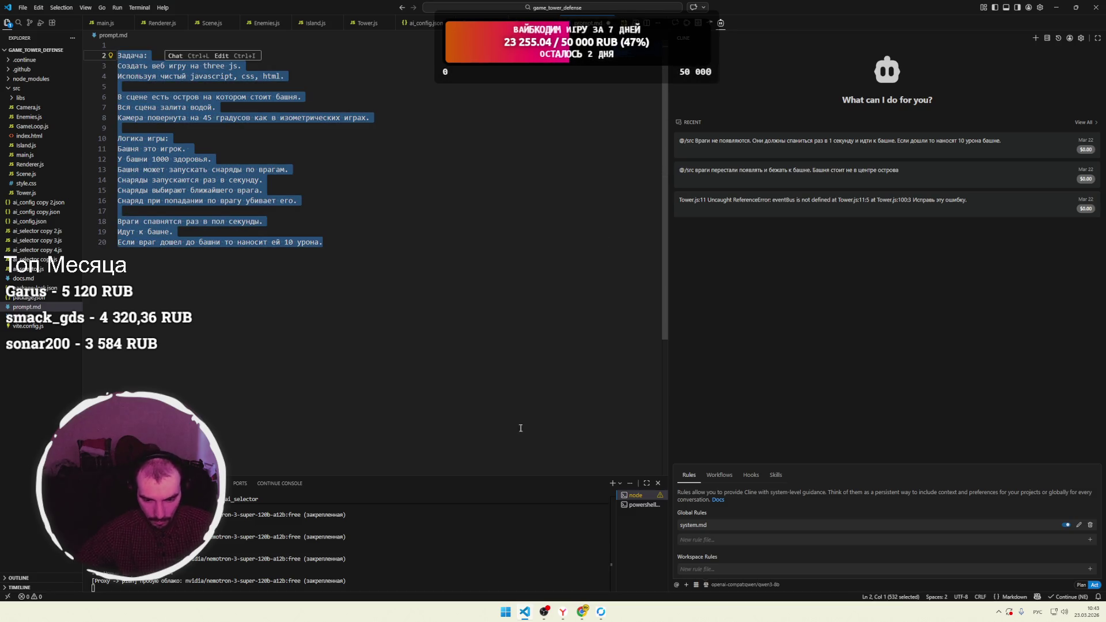
left_click(601, 612)
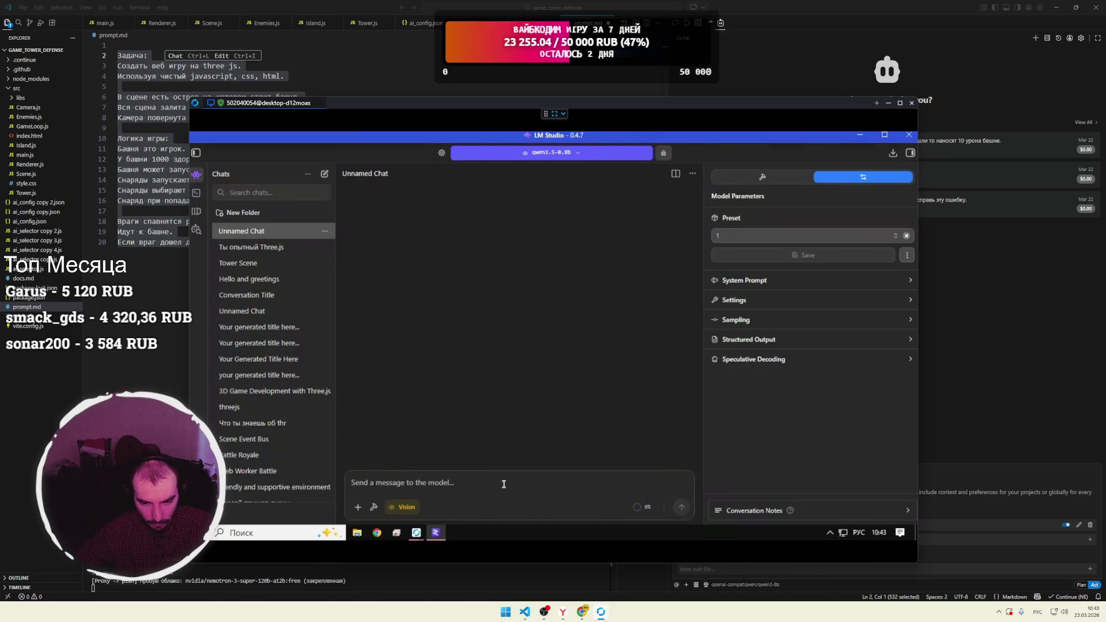
key("ctrl+v")
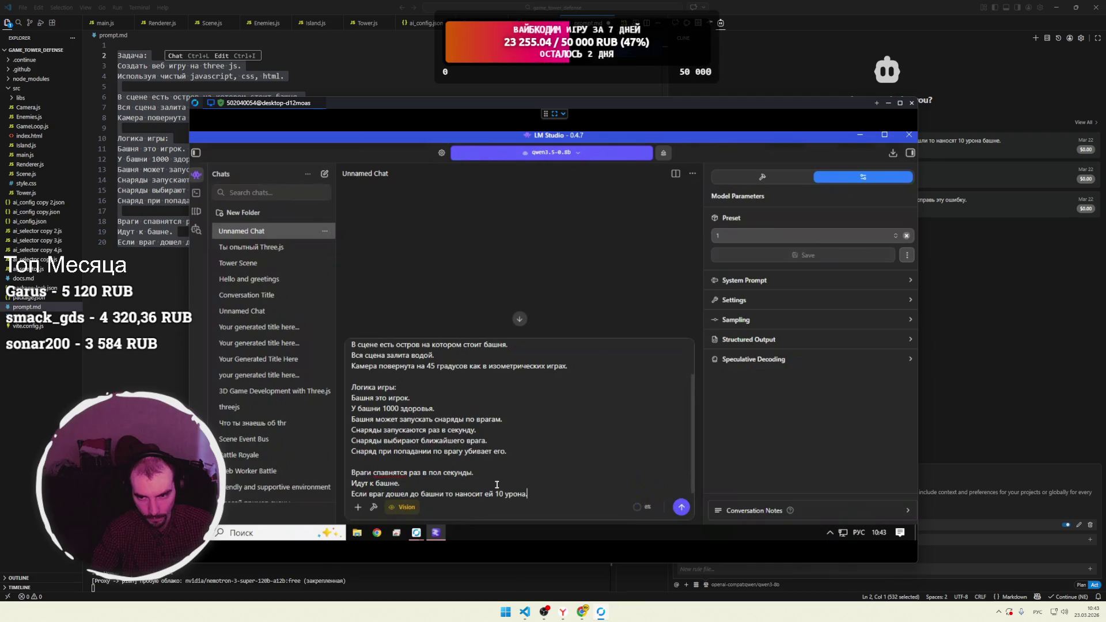
key("Return")
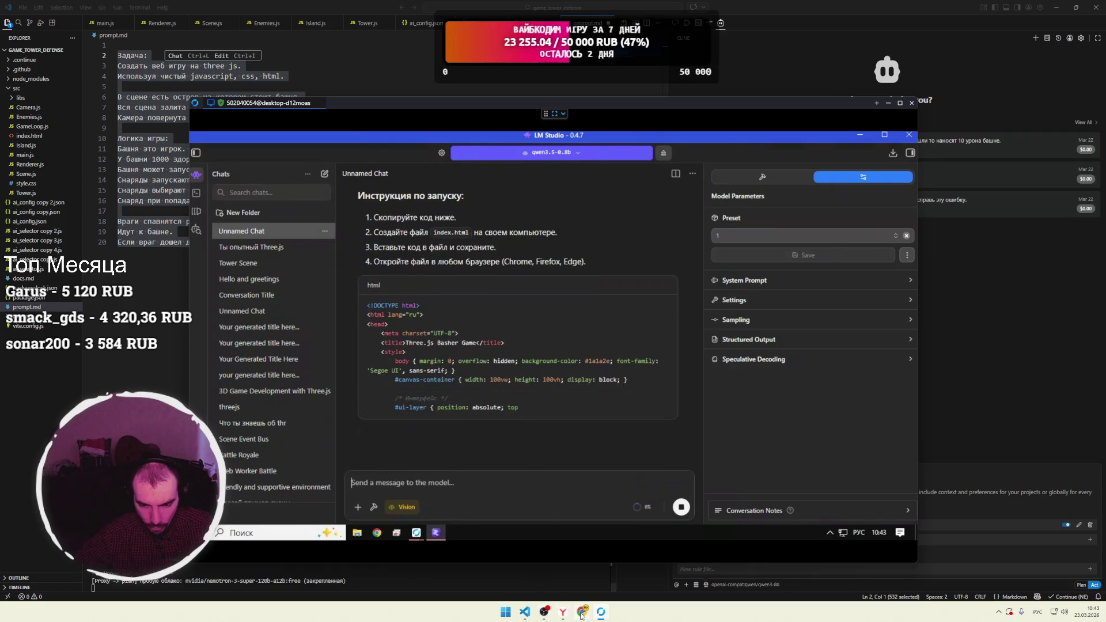
Return to the prompt-formatting course video on YouTube and keep it playing.
mouse_move(557, 604)
left_click(514, 569)
left_click(440, 341)
left_click(412, 481)
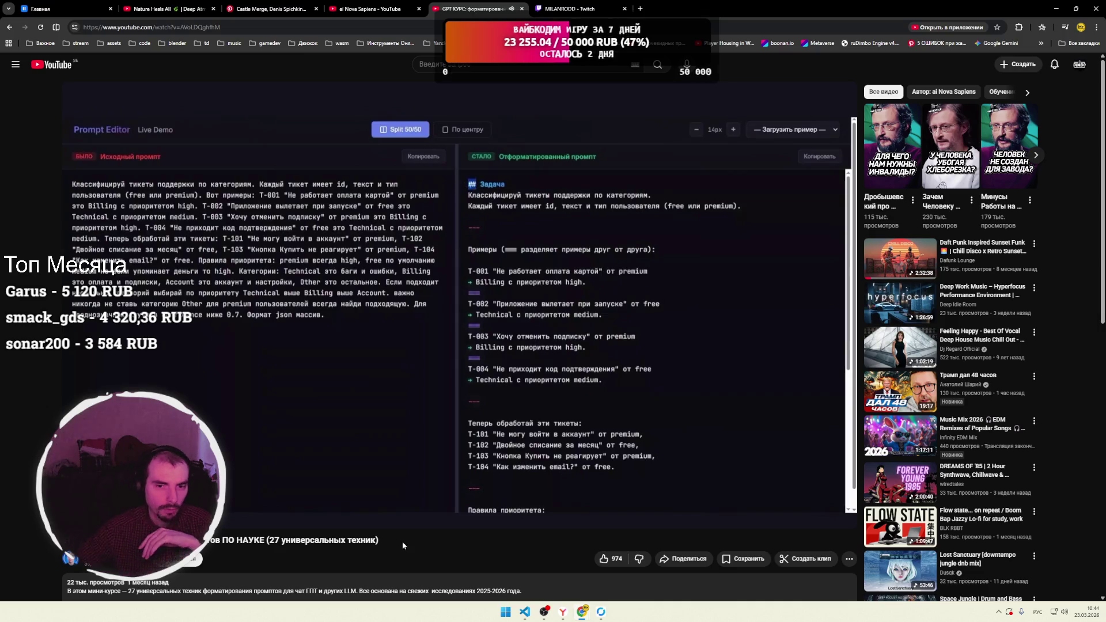
Play the course video until the formatted prompt lists Technical, Billing, Account and Other categories, then pause.
left_click(456, 430)
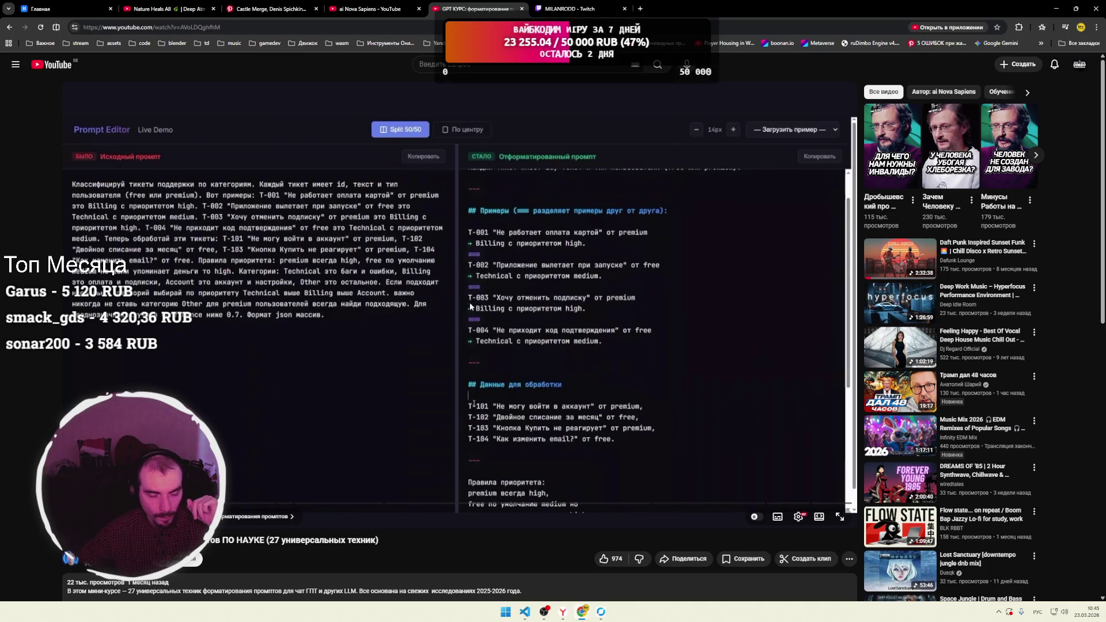
left_click(382, 333)
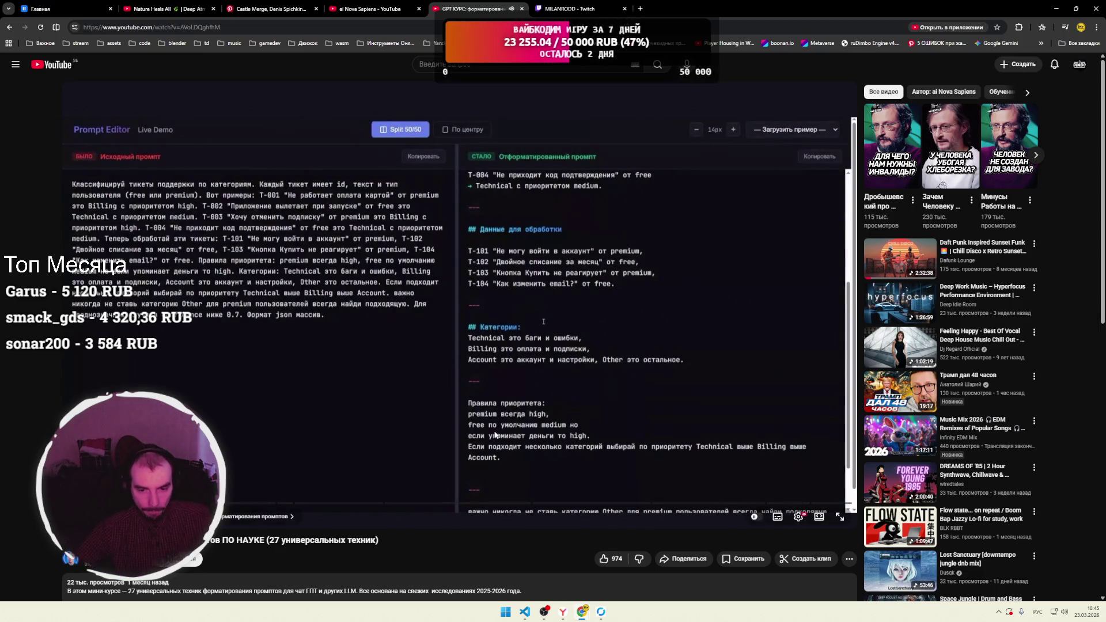
left_click(454, 382)
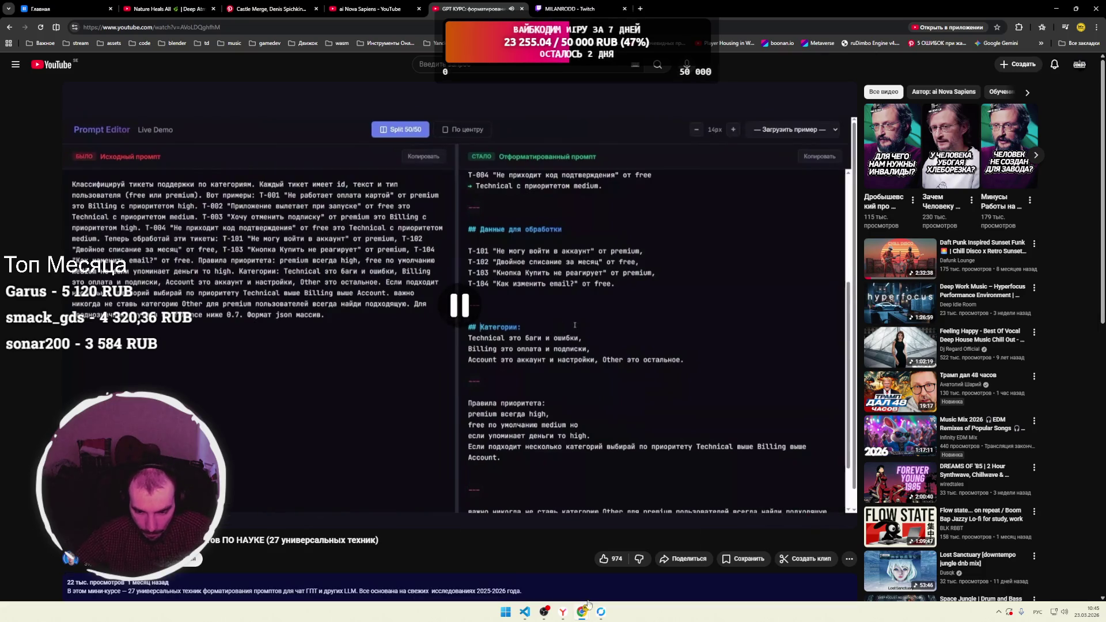
Glance at LM Studio's streaming game code, then resume the course video in the browser.
left_click(601, 611)
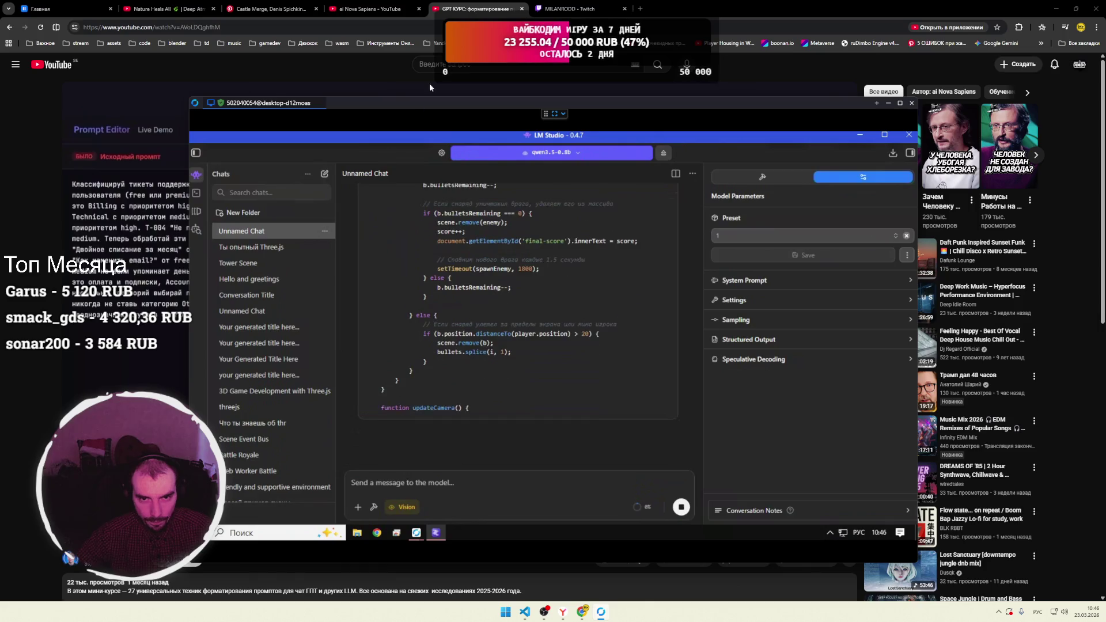
left_click(477, 14)
left_click(399, 390)
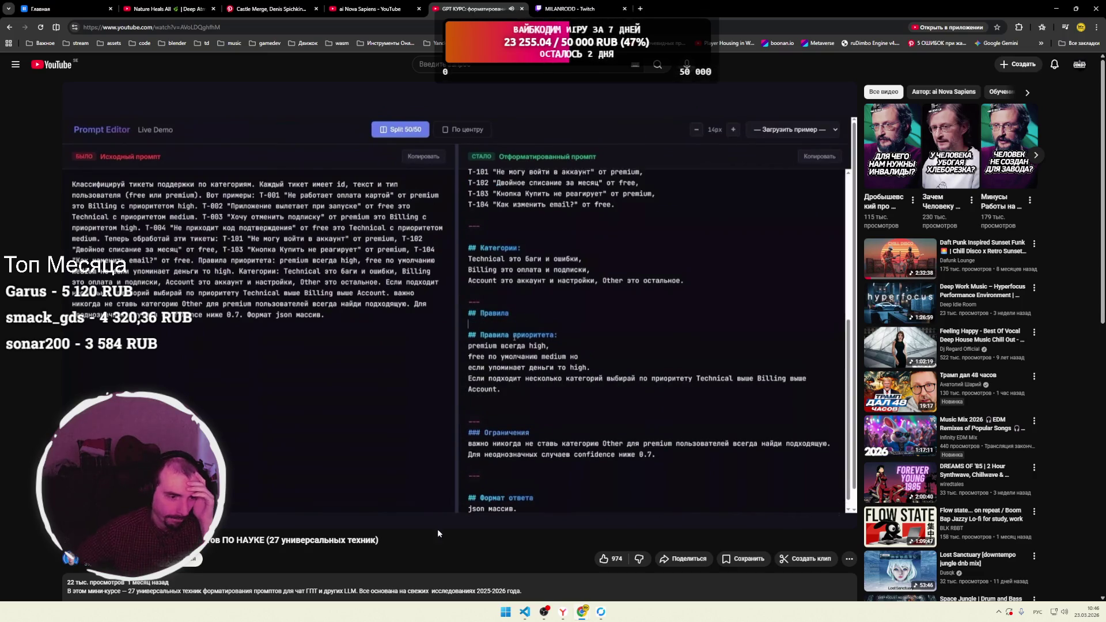
Pause the course video to read the formatted prompt's constraint and format sections, then resume.
left_click(426, 361)
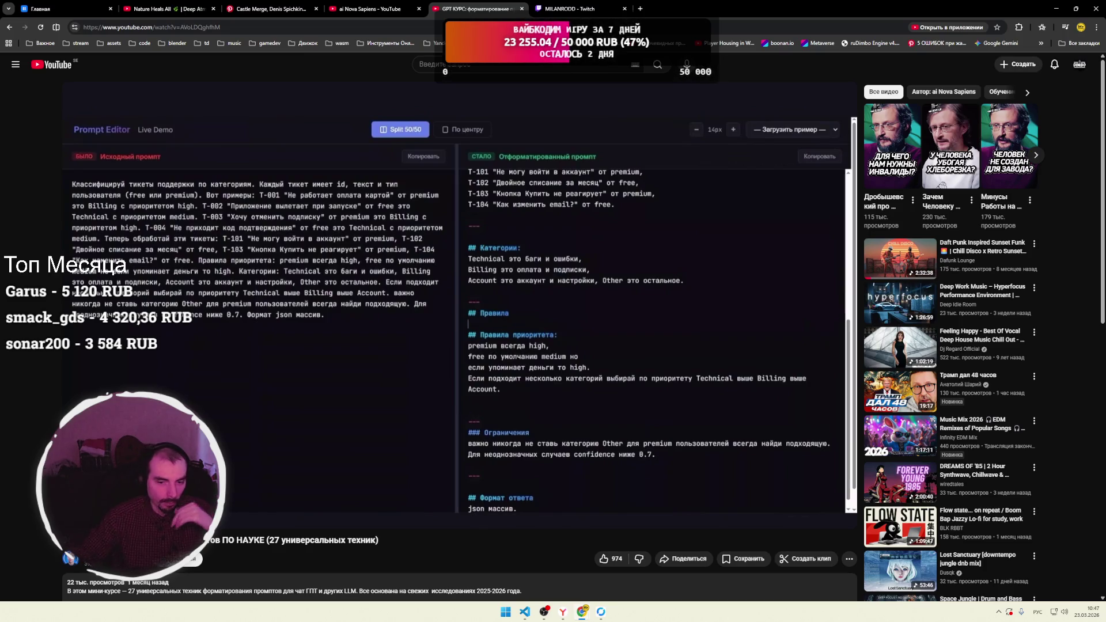
left_click(428, 323)
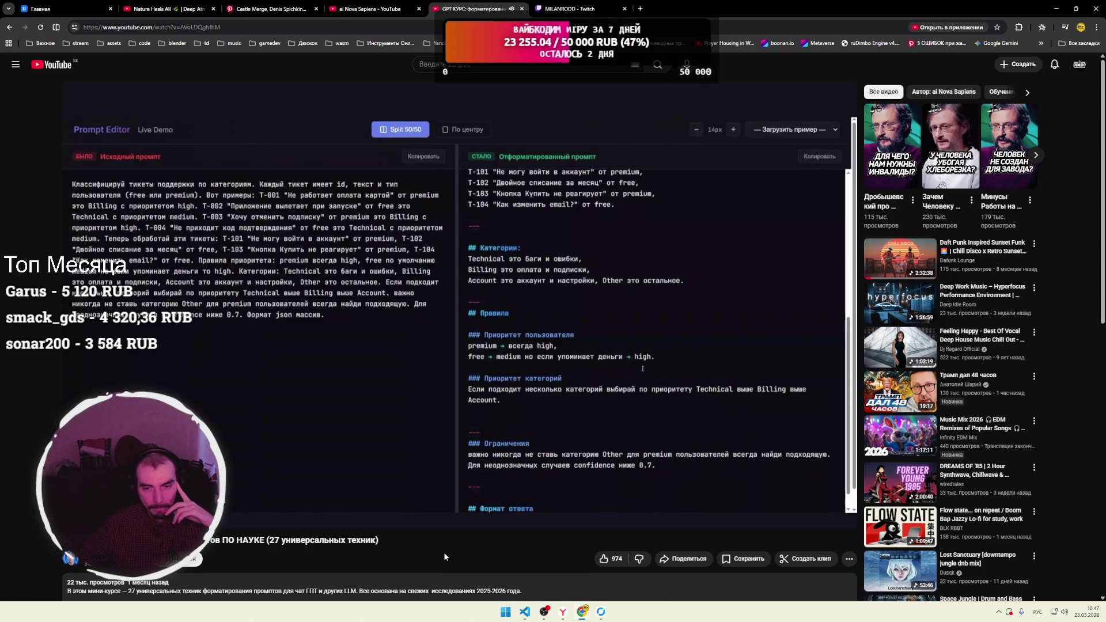
Pause the video on the side-by-side original and formatted prompts, then open a new browser tab.
left_click(464, 479)
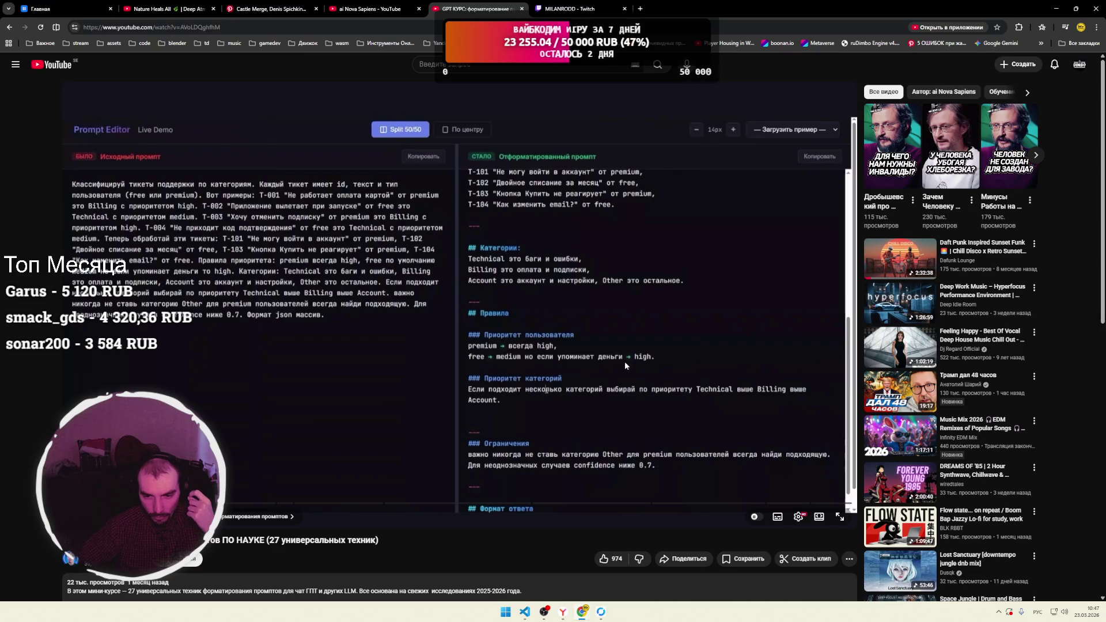
left_click(457, 399)
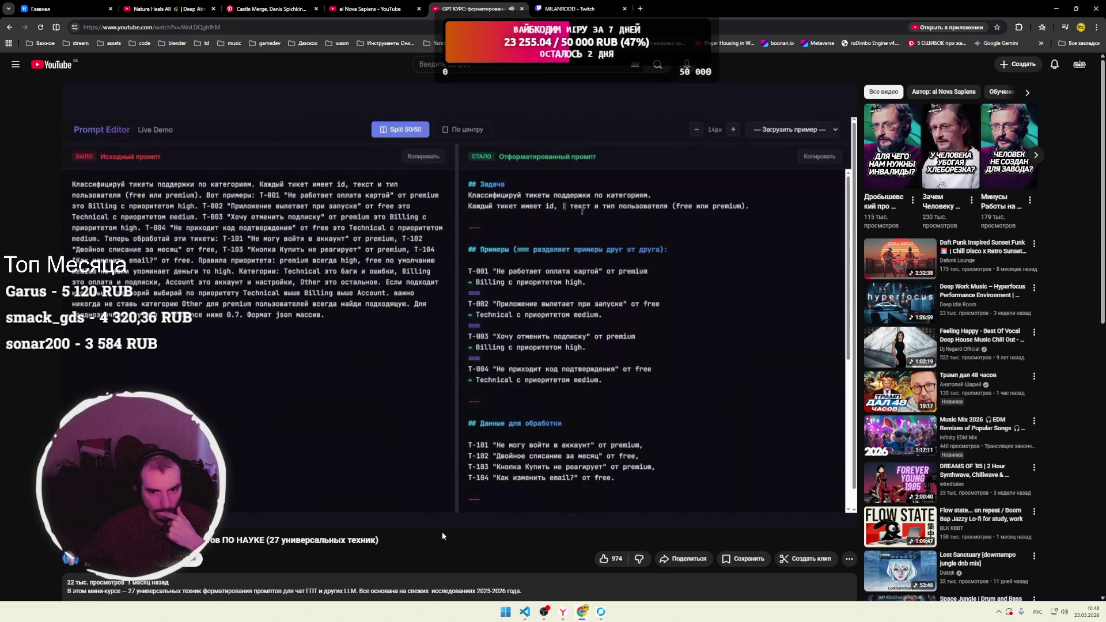
left_click(401, 290)
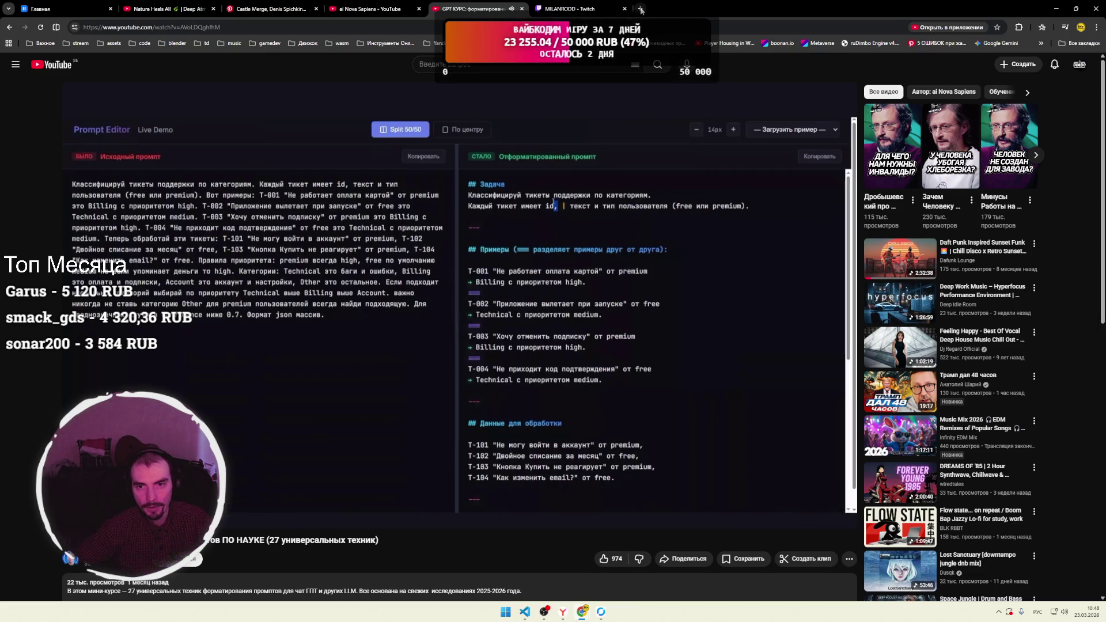
left_click(640, 8)
Start a new Gemini chat and copy the full task text from prompt.md.
left_click(996, 43)
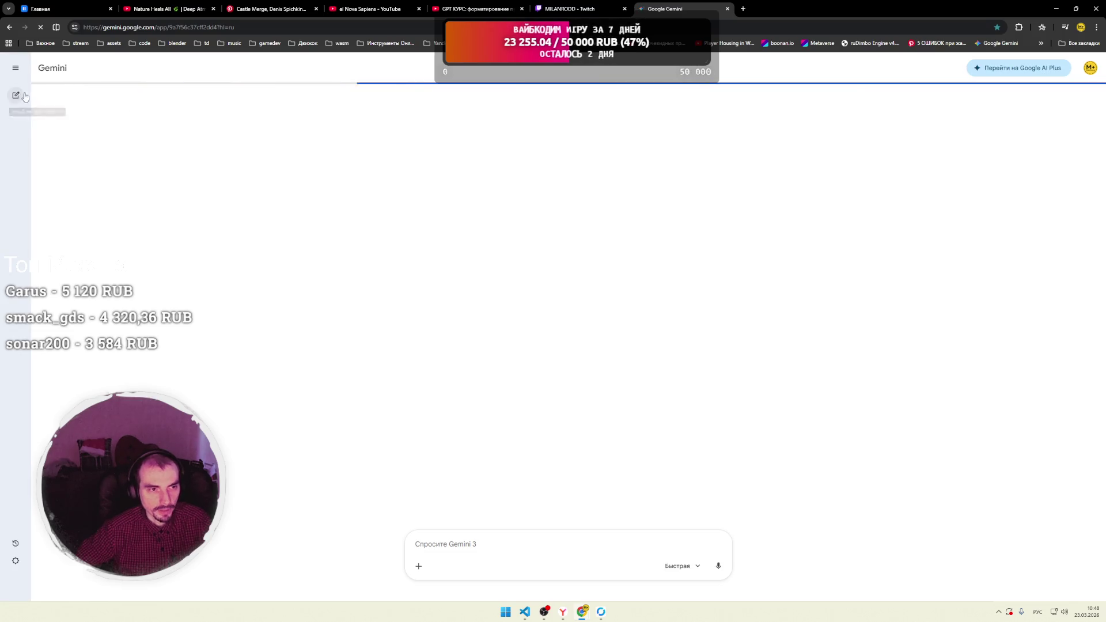
left_click(16, 95)
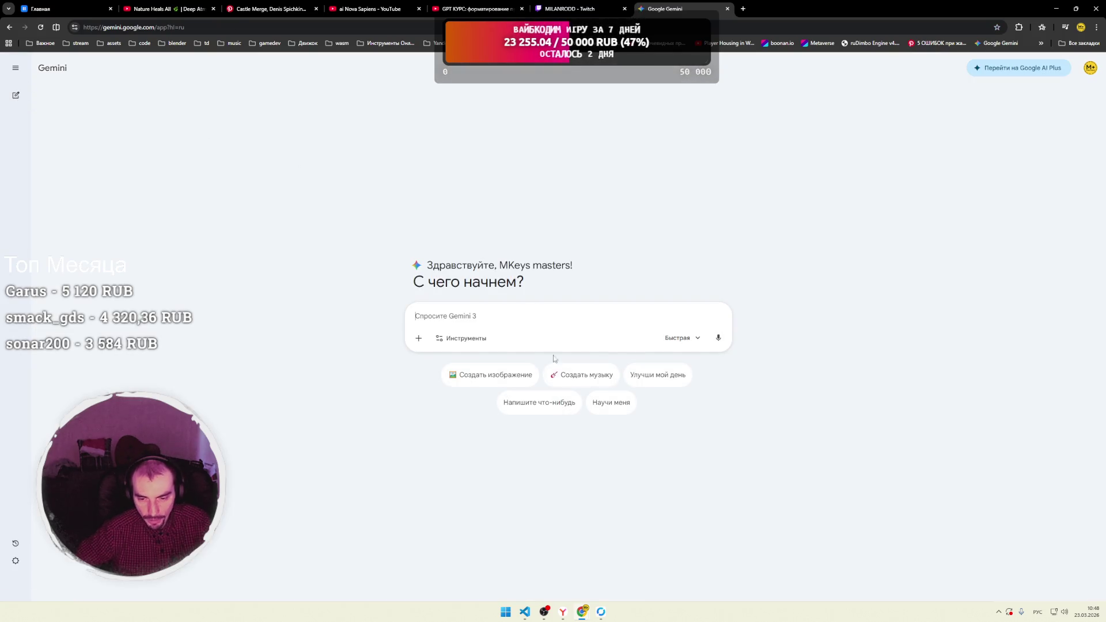
left_click(525, 612)
left_click(332, 246)
key("ctrl+a")
key("ctrl+c")
key("alt+Tab")
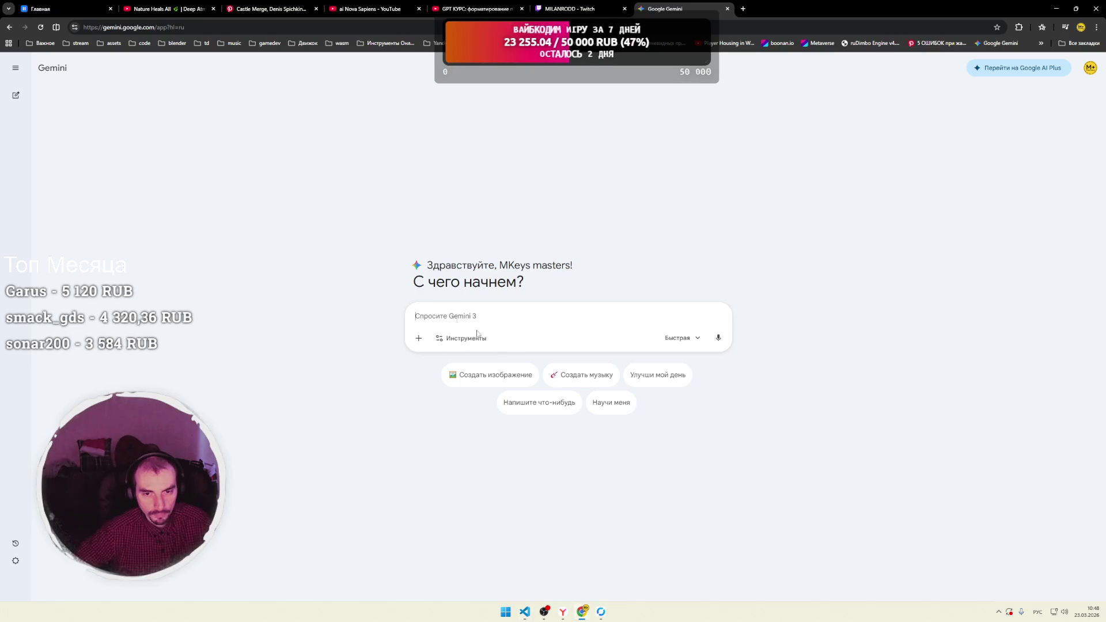
Select Gemini Pro and begin the request to build a prompt for the qwen architecture.
left_click(680, 337)
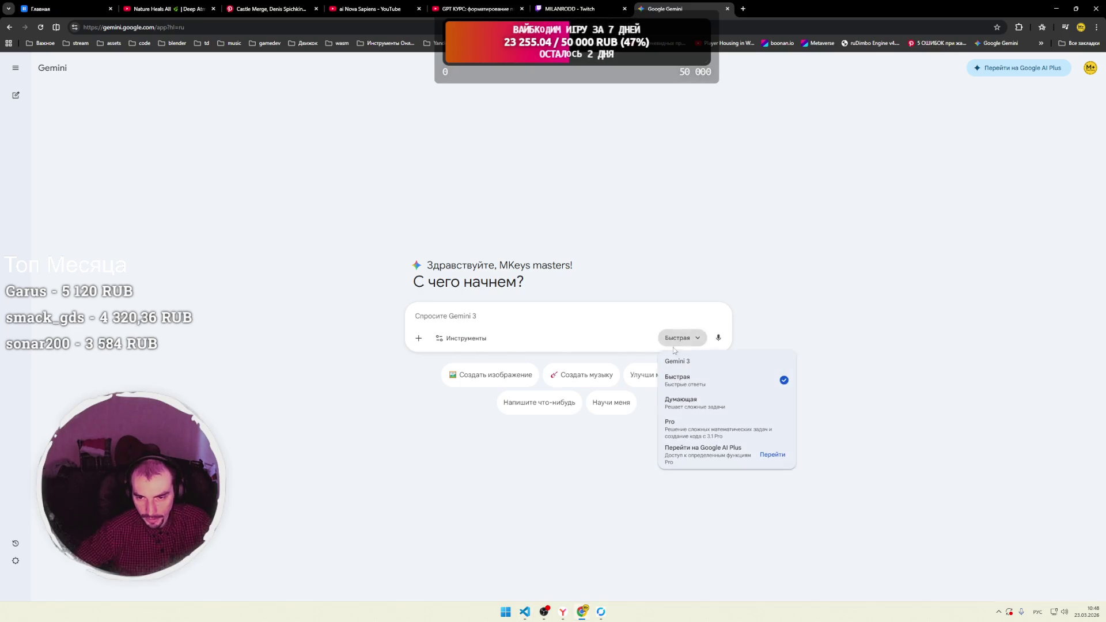
left_click(691, 429)
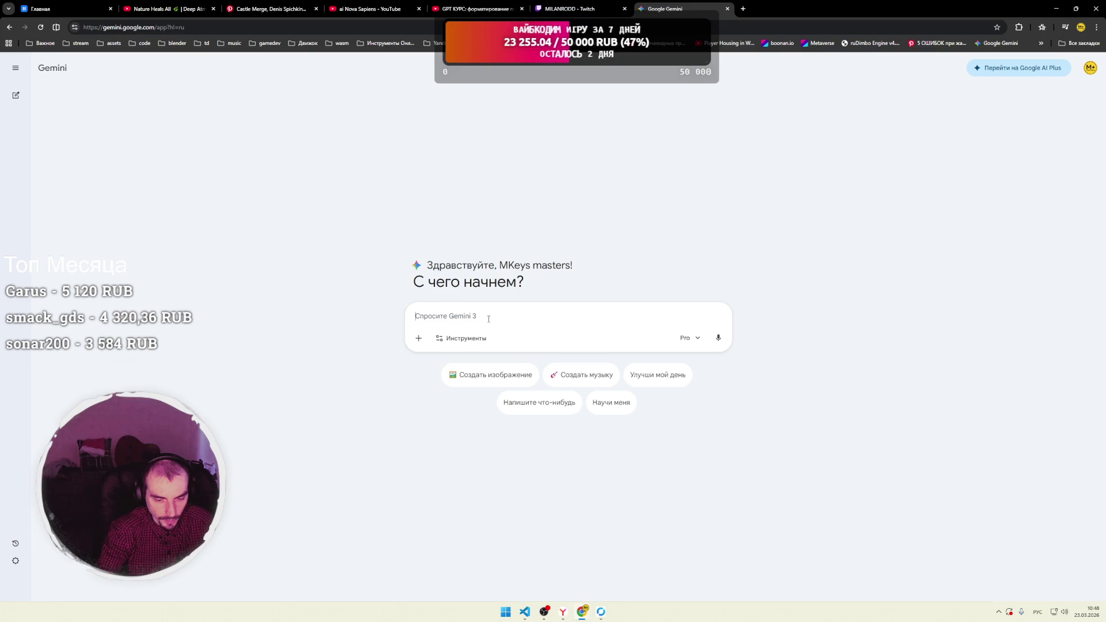
type("У на")
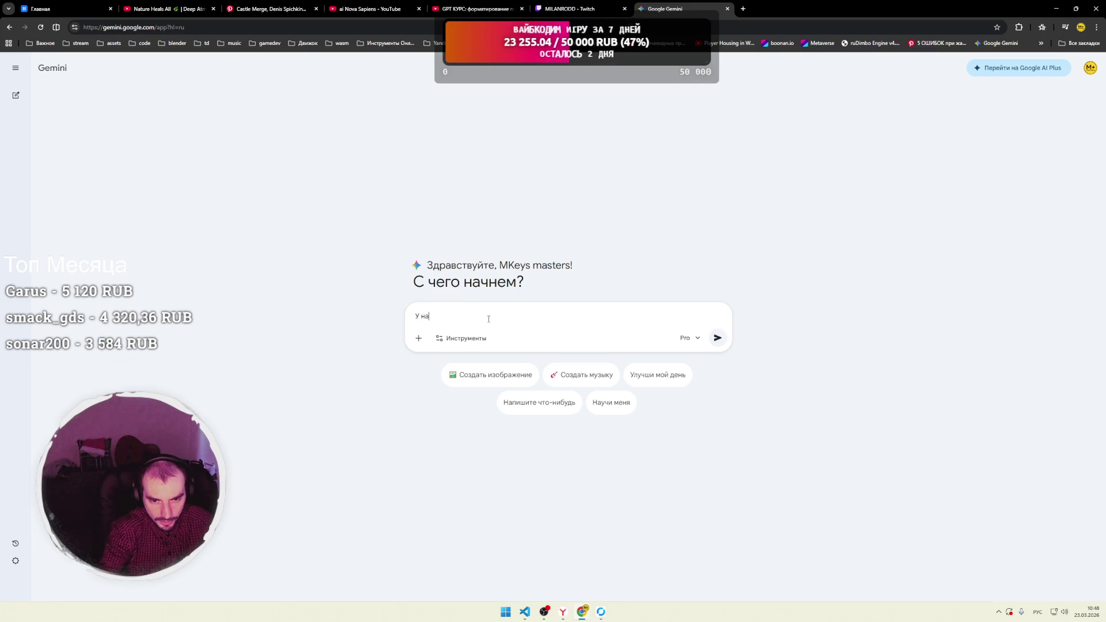
type("с есть вот та")
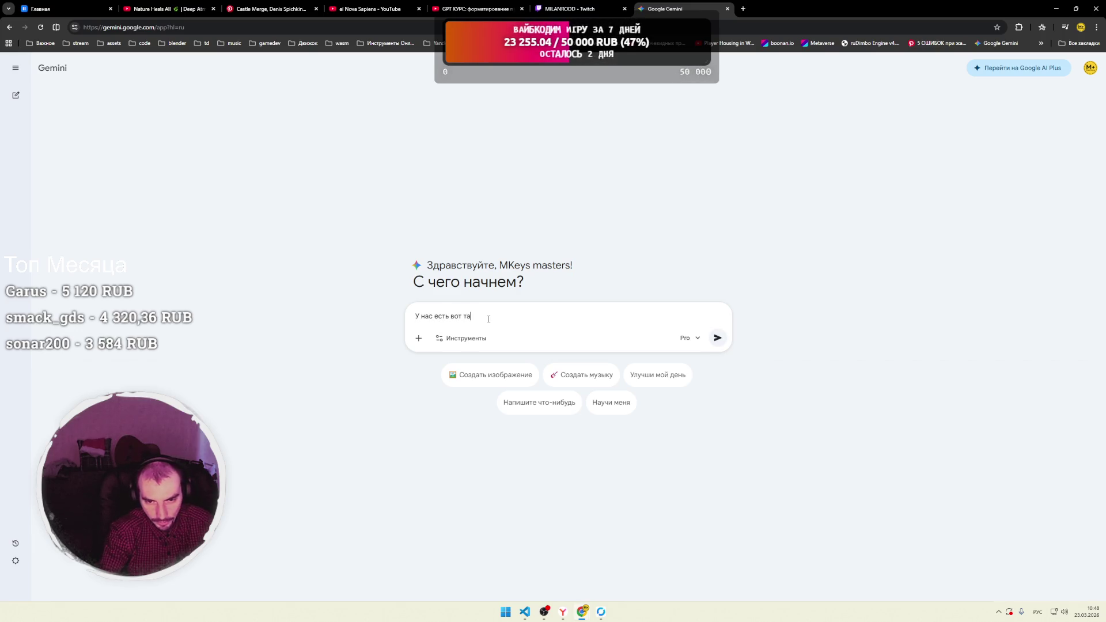
type("кая задача.")
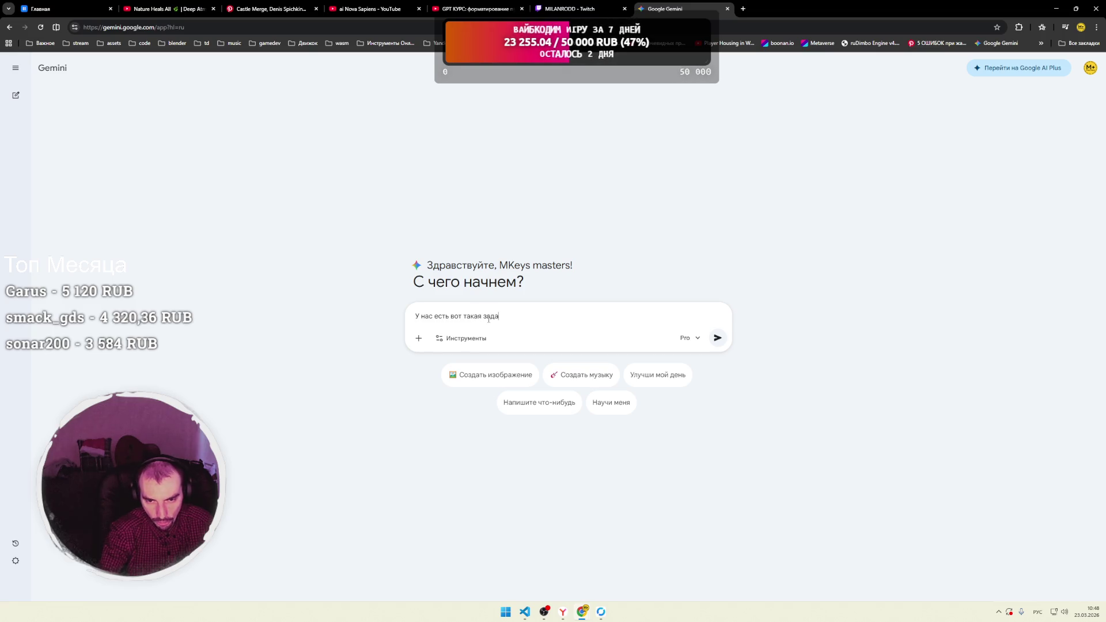
key("shift+Return")
key("shift+Return")
type("Пос")
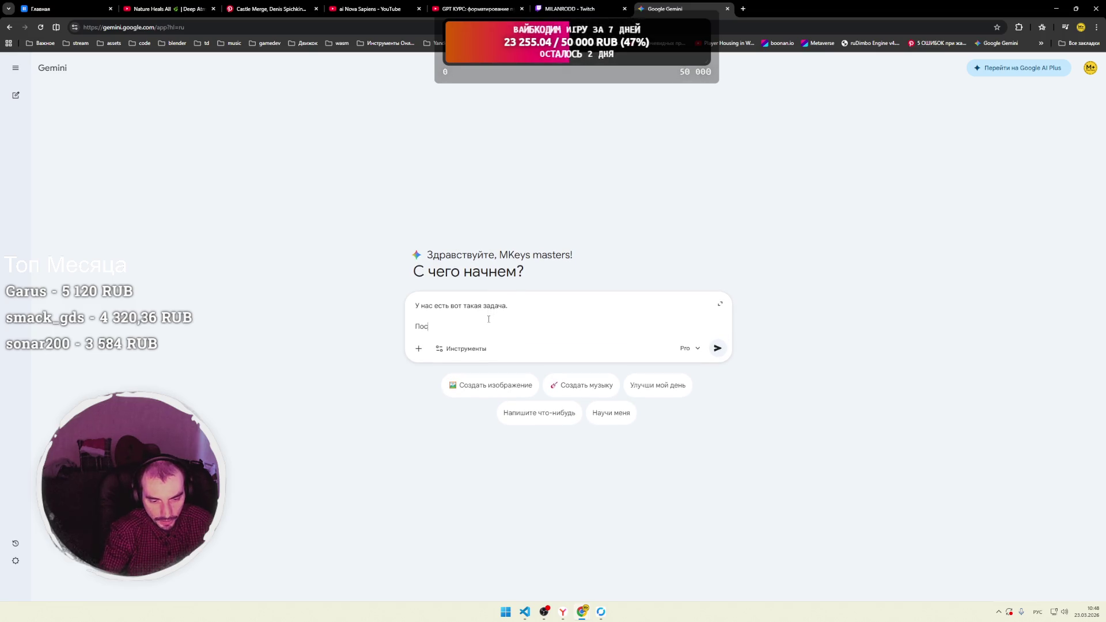
type("трой на ")
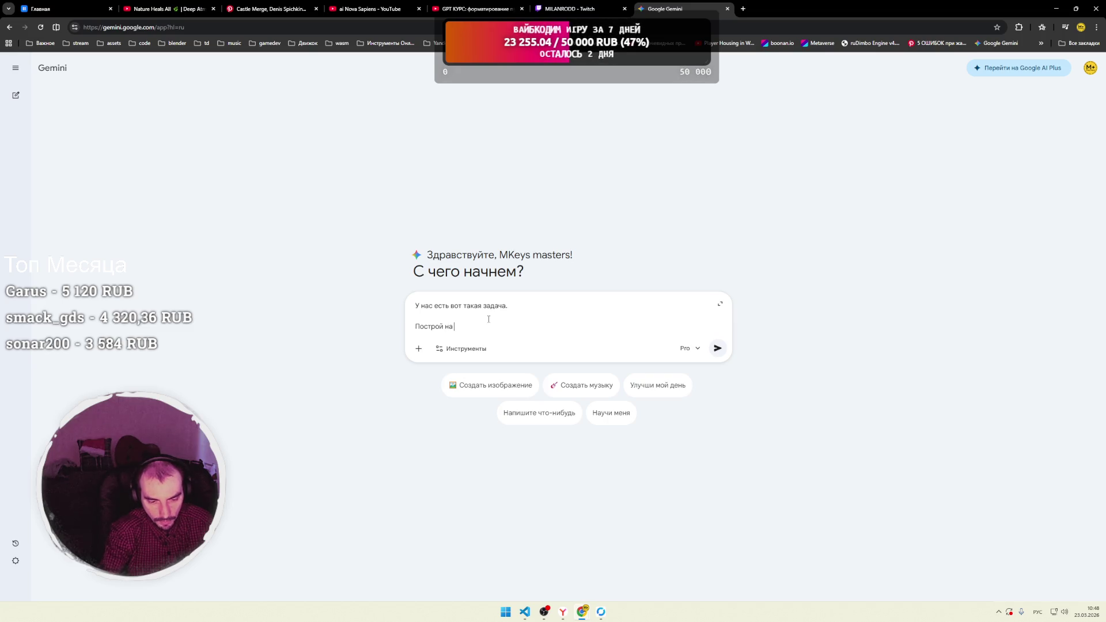
type("основе неё ")
type("промпт для ")
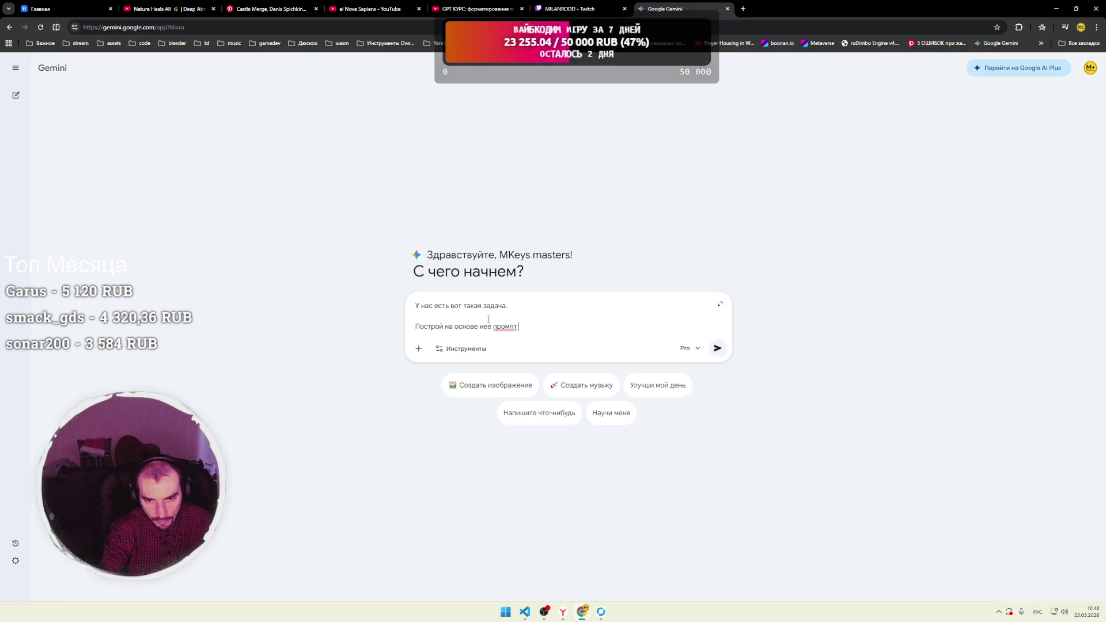
type("нейросети ")
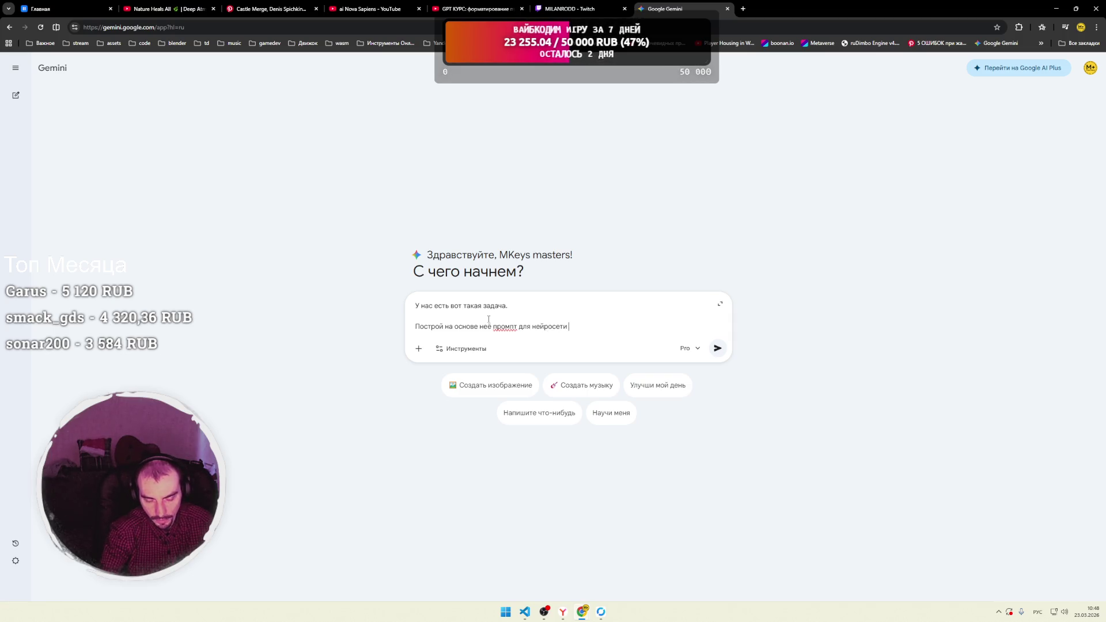
type("на ")
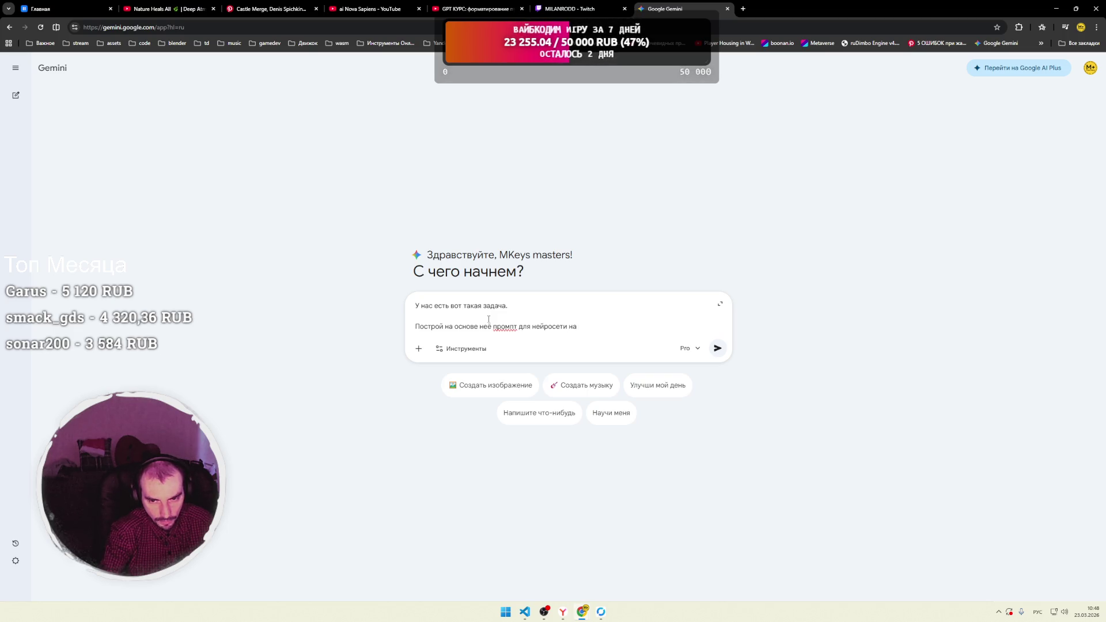
type("архитектуре")
key("alt+shift")
type("qa")
key("BackSpace")
type("wen")
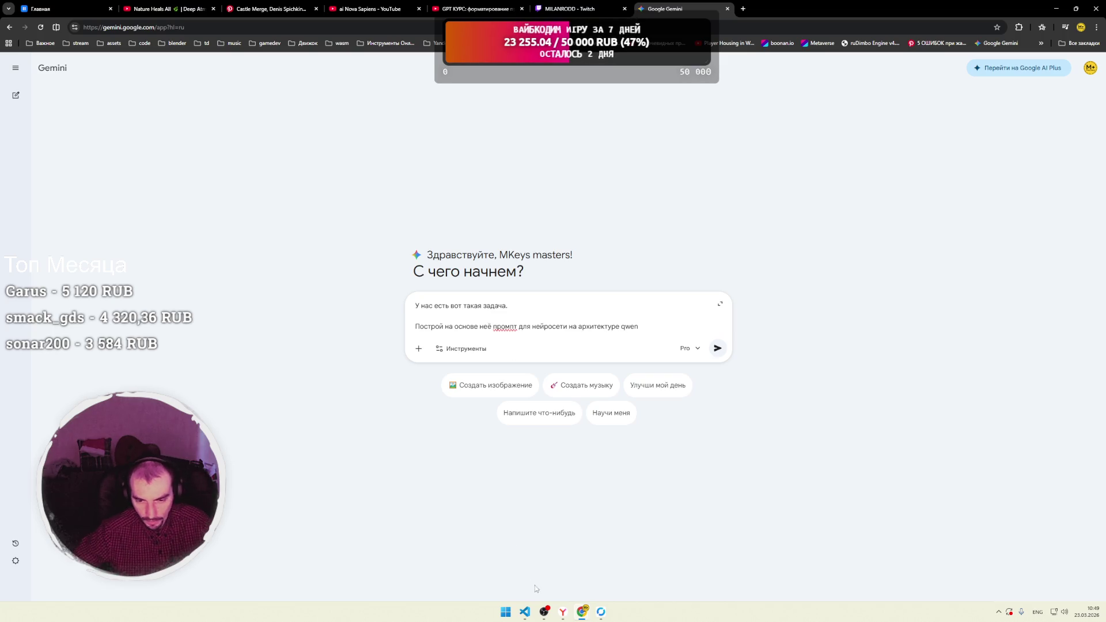
Finish the request with 'qwen3.5' and using the model's training markup, then send it.
key("alt+Tab")
key("alt+Tab")
left_click(602, 615)
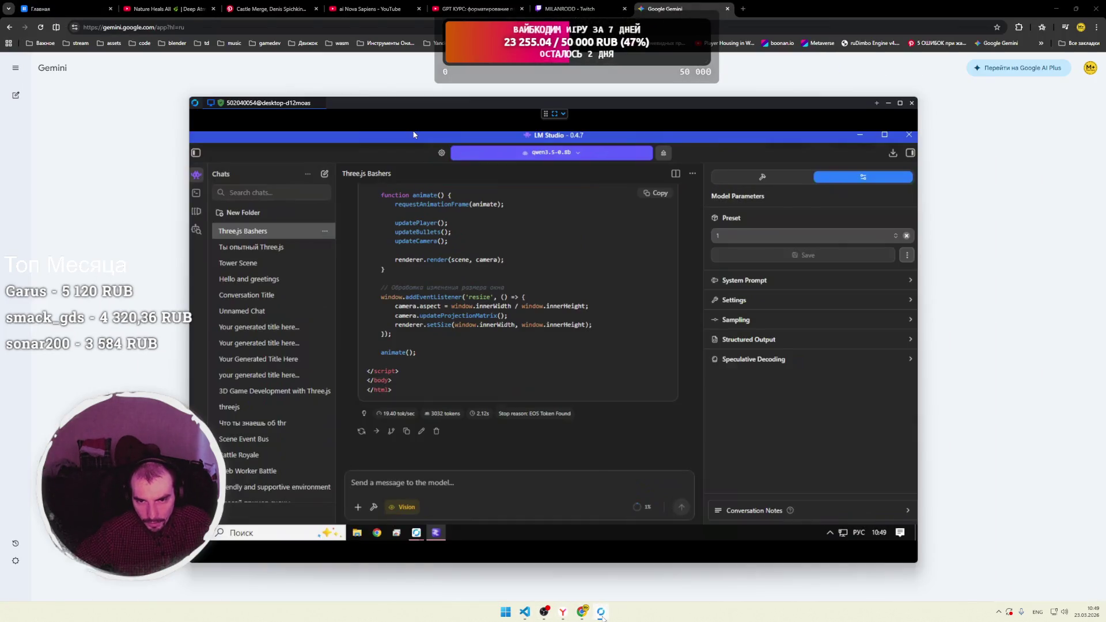
left_click(602, 615)
type("3")
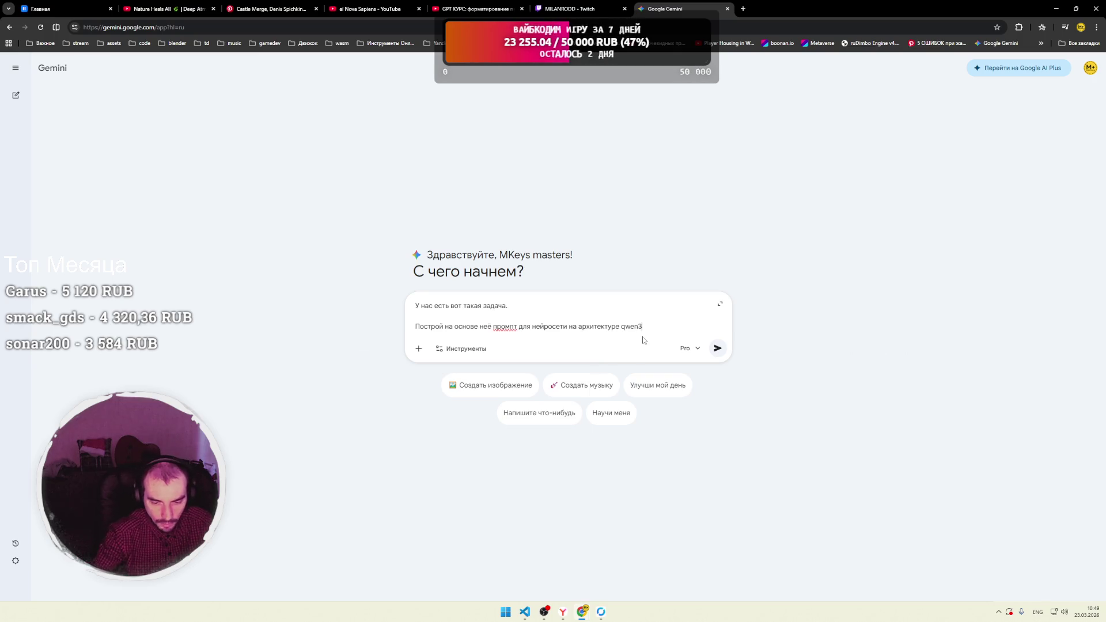
type(".5.")
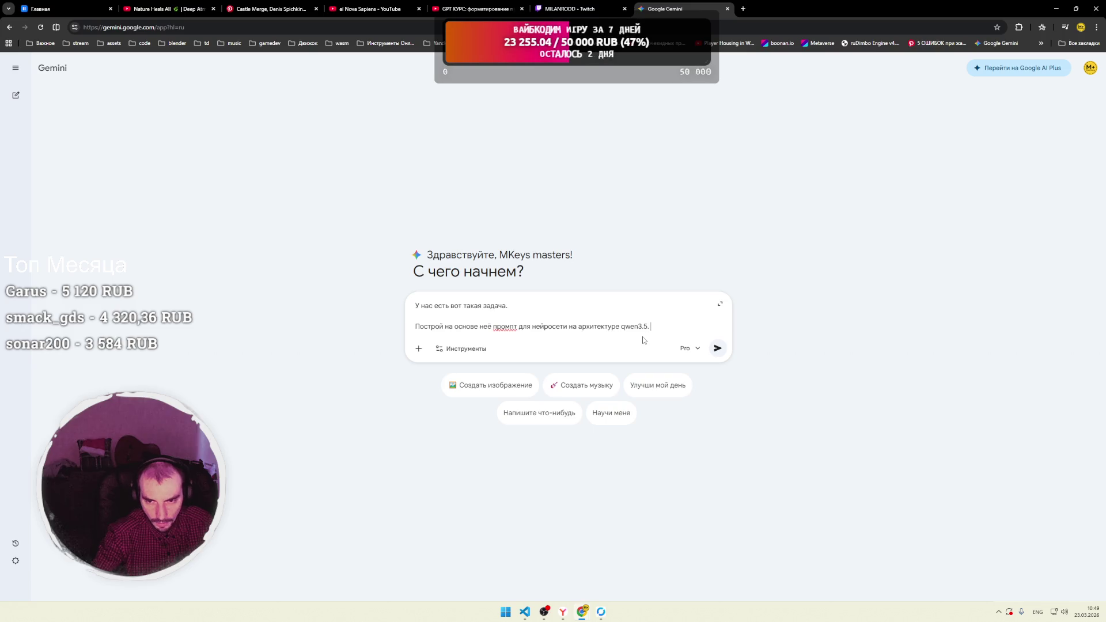
key("shift+Return")
key("super+space")
type("Используй ра")
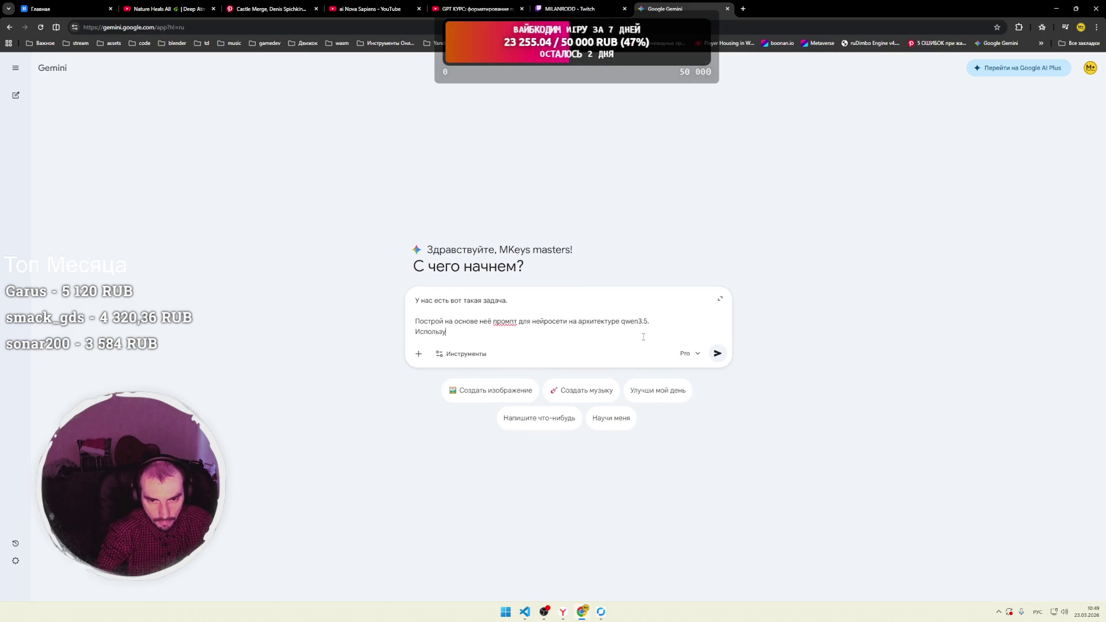
type("змет")
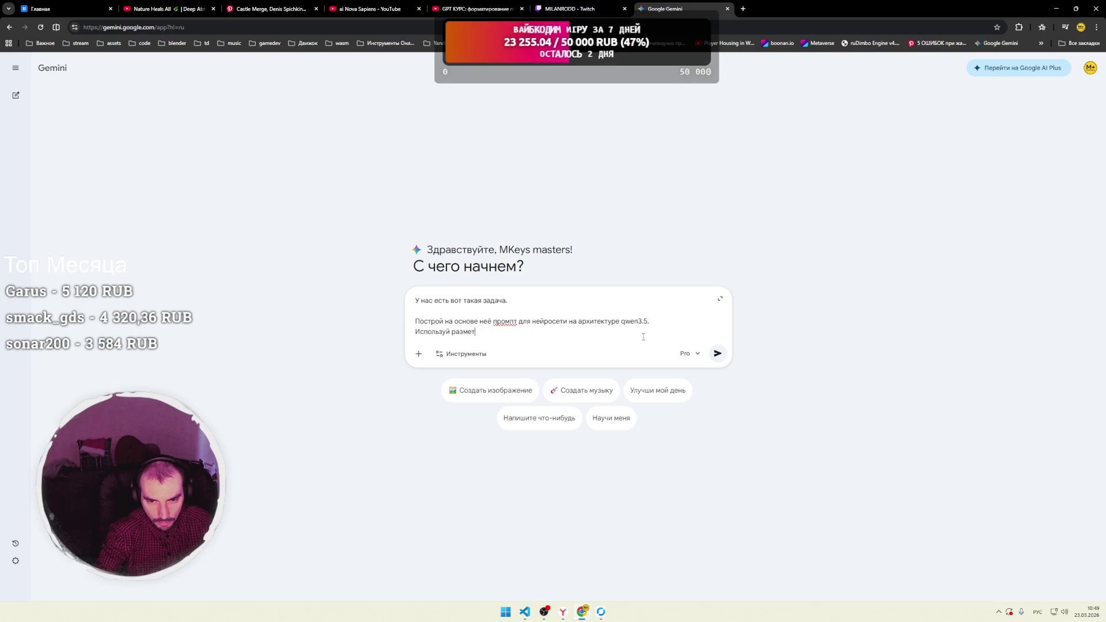
type("ку на ос")
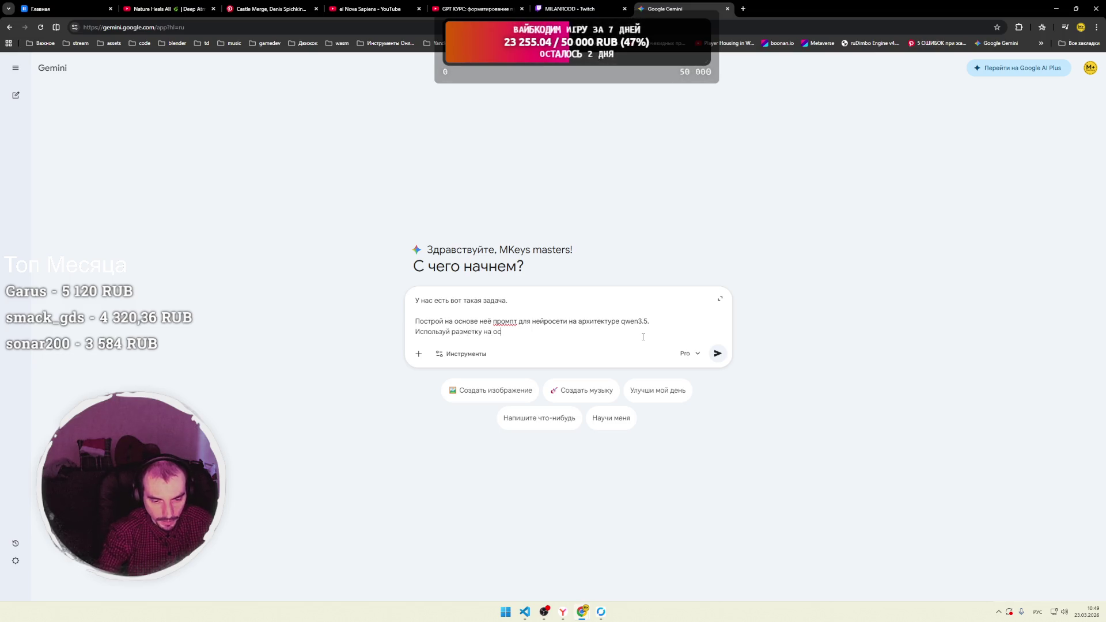
type("нове которы")
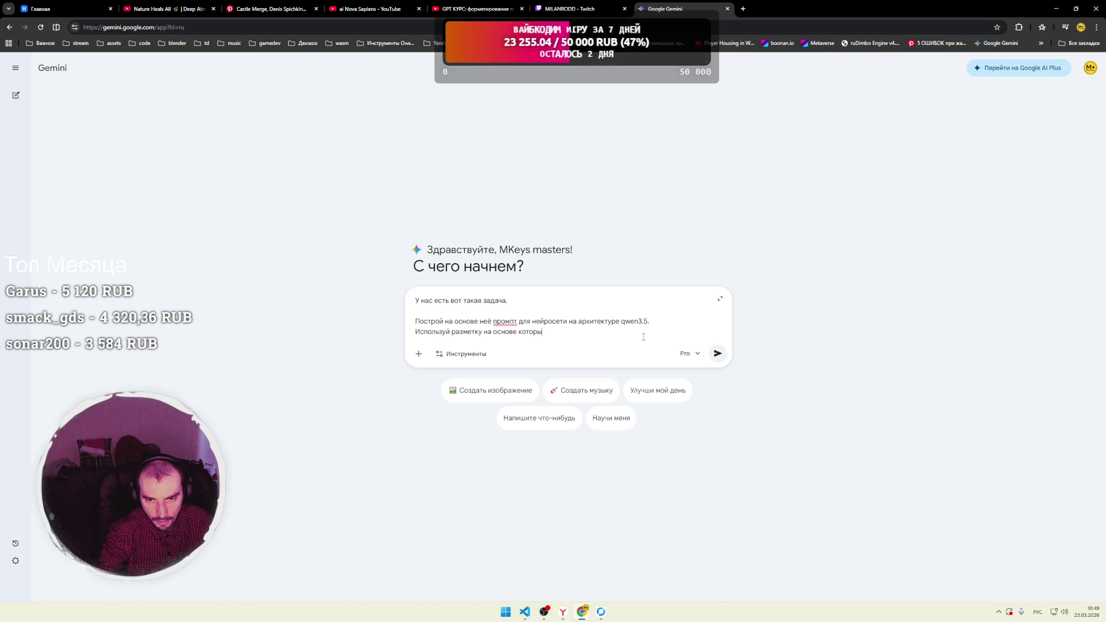
type("й")
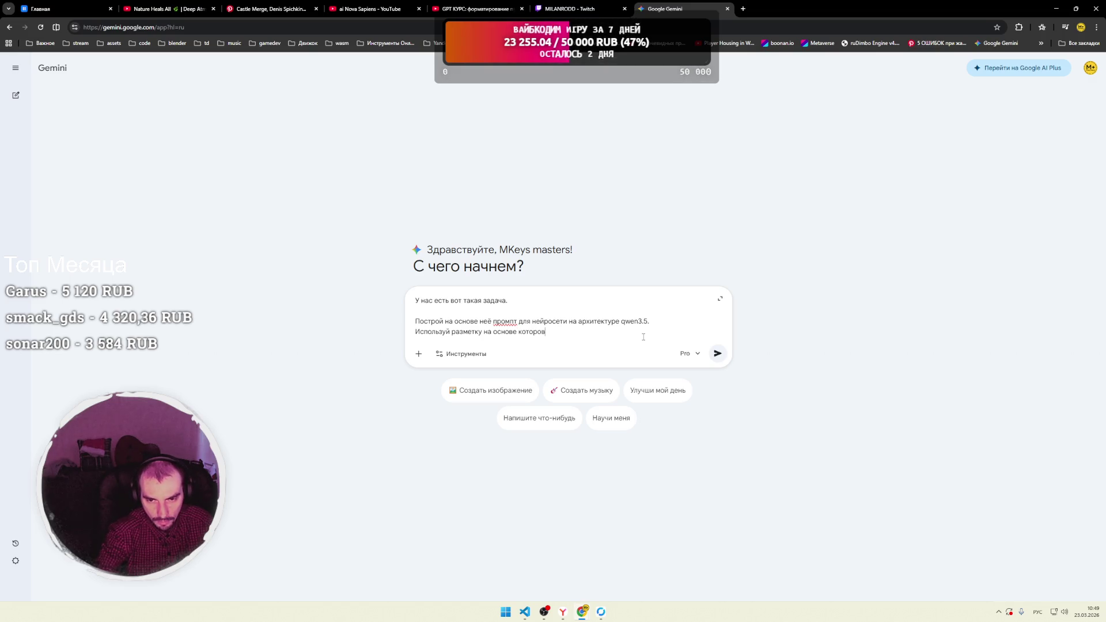
type("й была ")
type("обучена ")
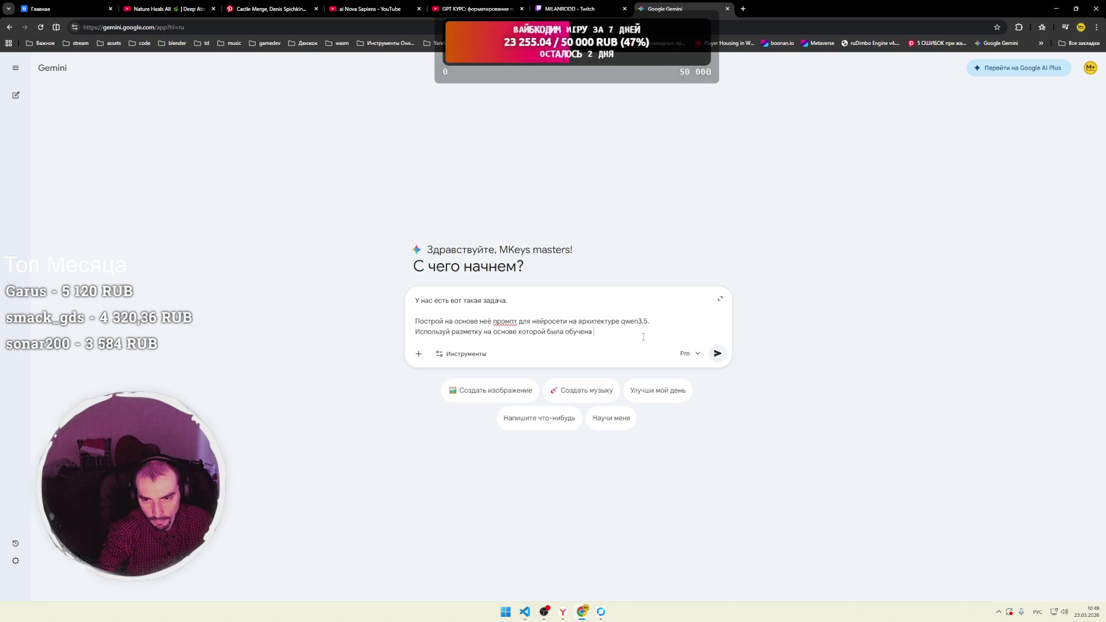
type("модель")
key("Return")
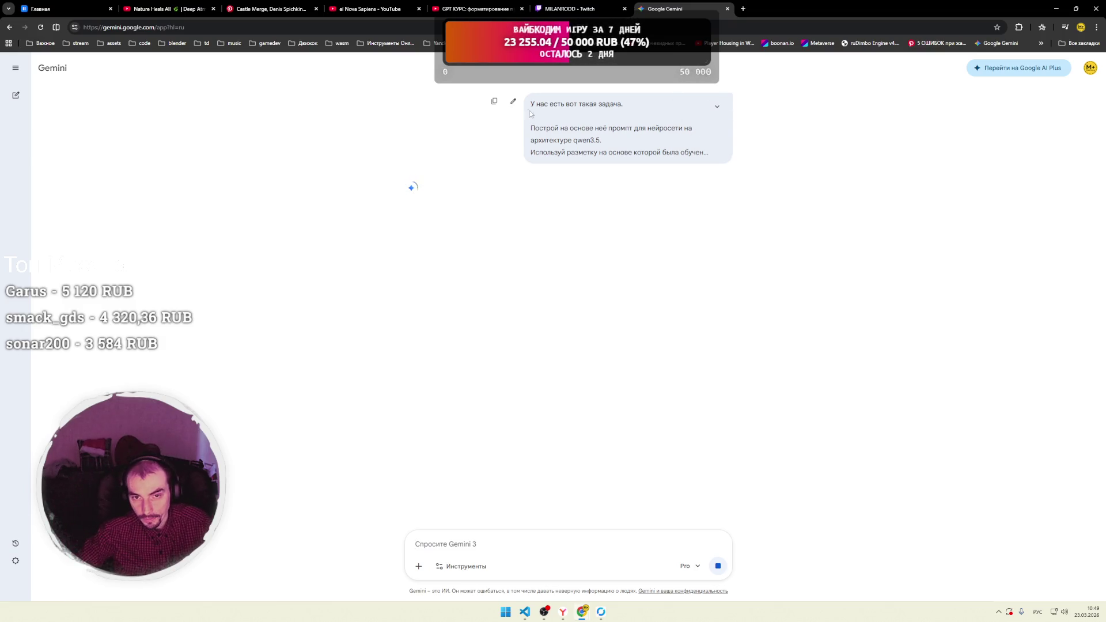
Stop Gemini's reply, paste the task into the sent prompt, and resubmit it.
left_click(717, 566)
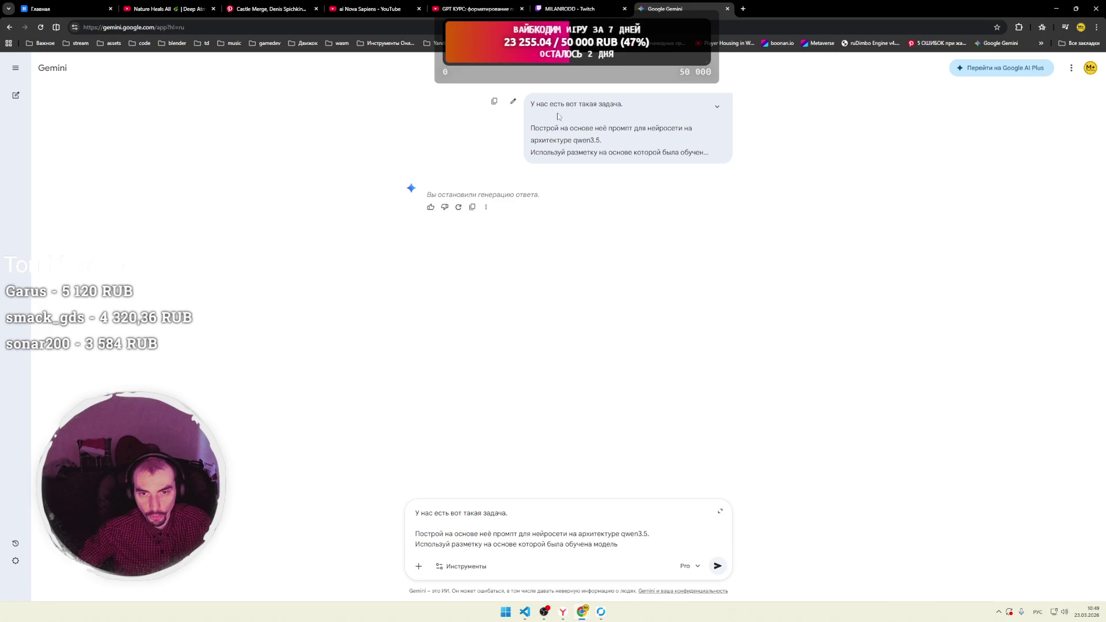
left_click(514, 101)
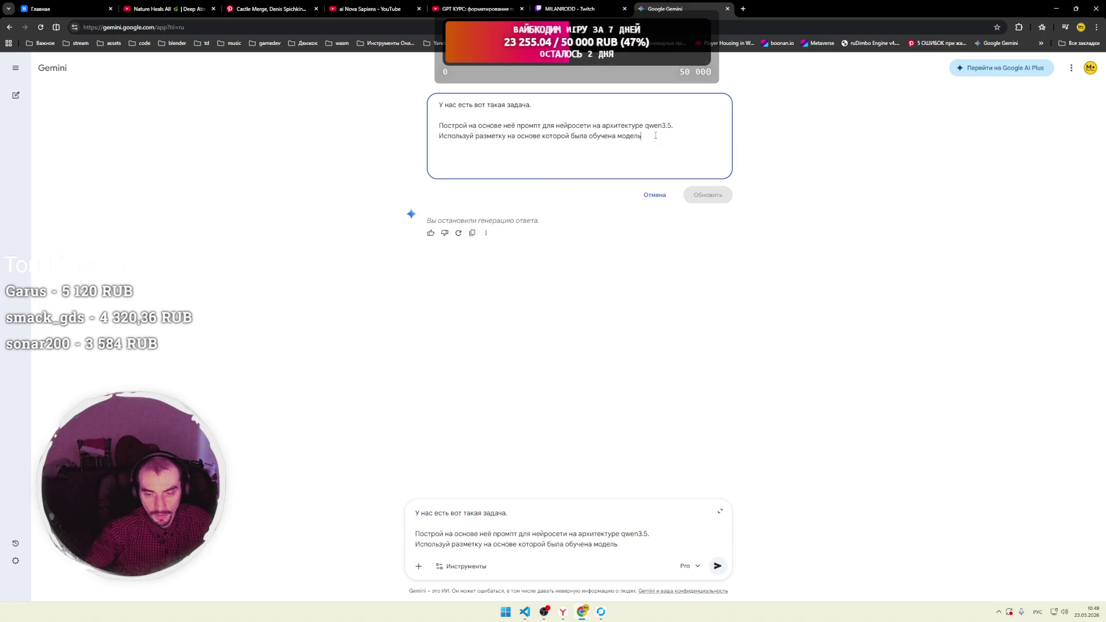
key("ctrl+v")
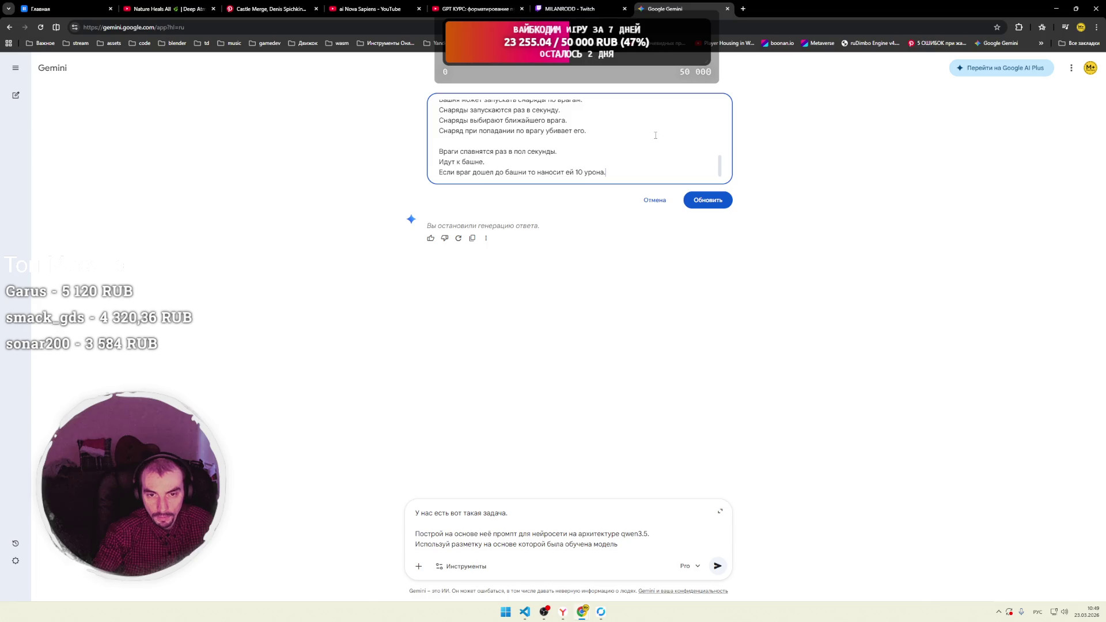
scroll(656, 139, "up", 10)
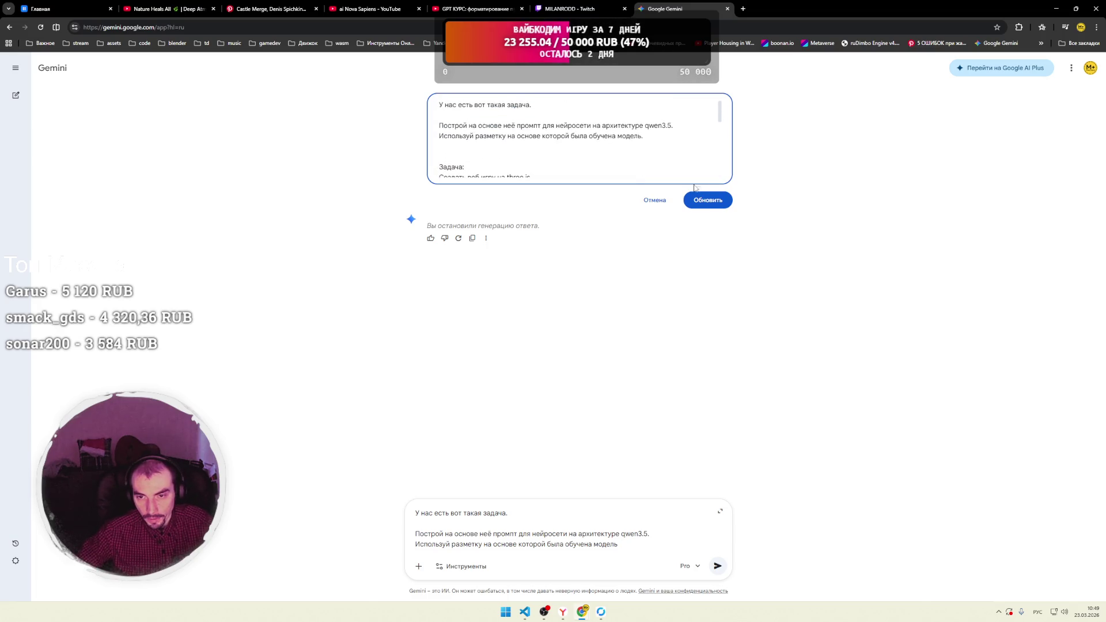
left_click(708, 200)
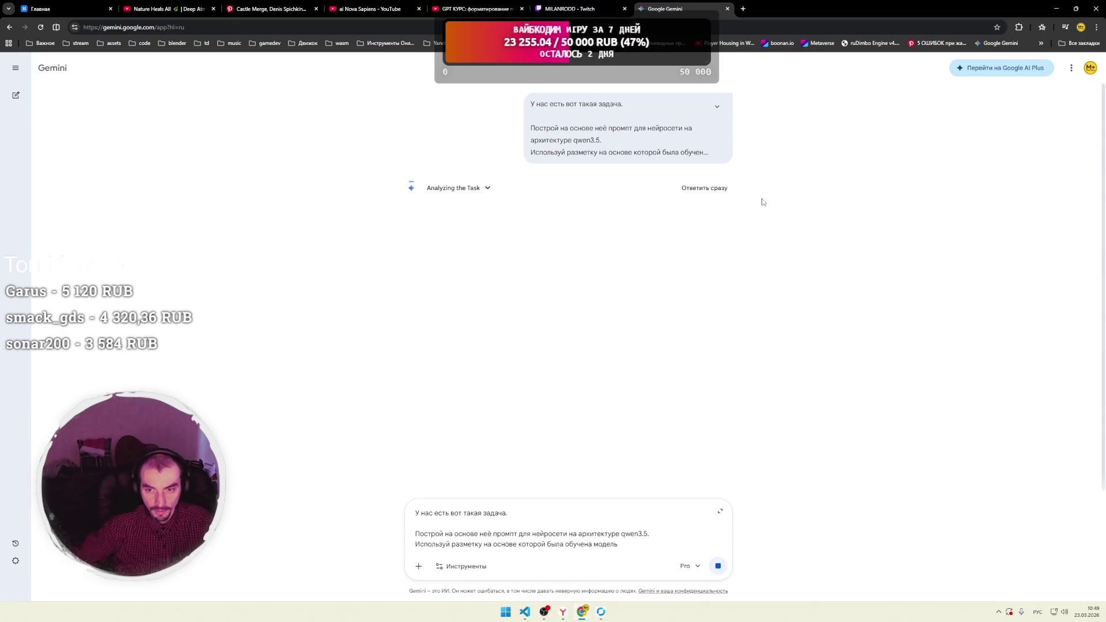
Delete the leftover draft text from Gemini's input box.
mouse_move(654, 545)
left_mouse_down()
mouse_move(415, 533)
mouse_move(409, 505)
left_mouse_up()
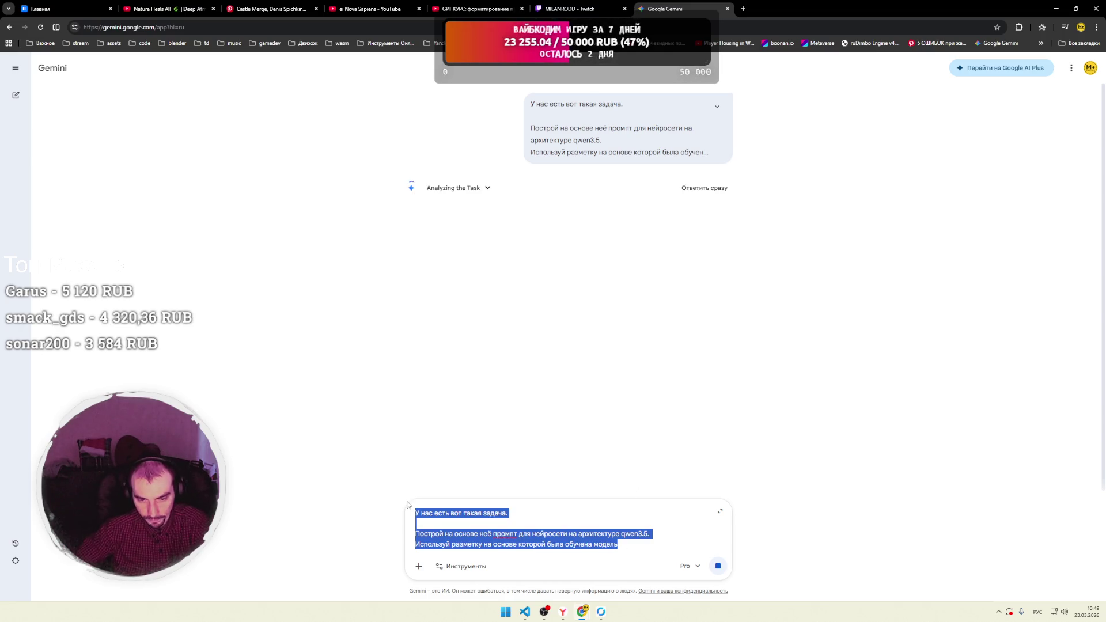
key("BackSpace")
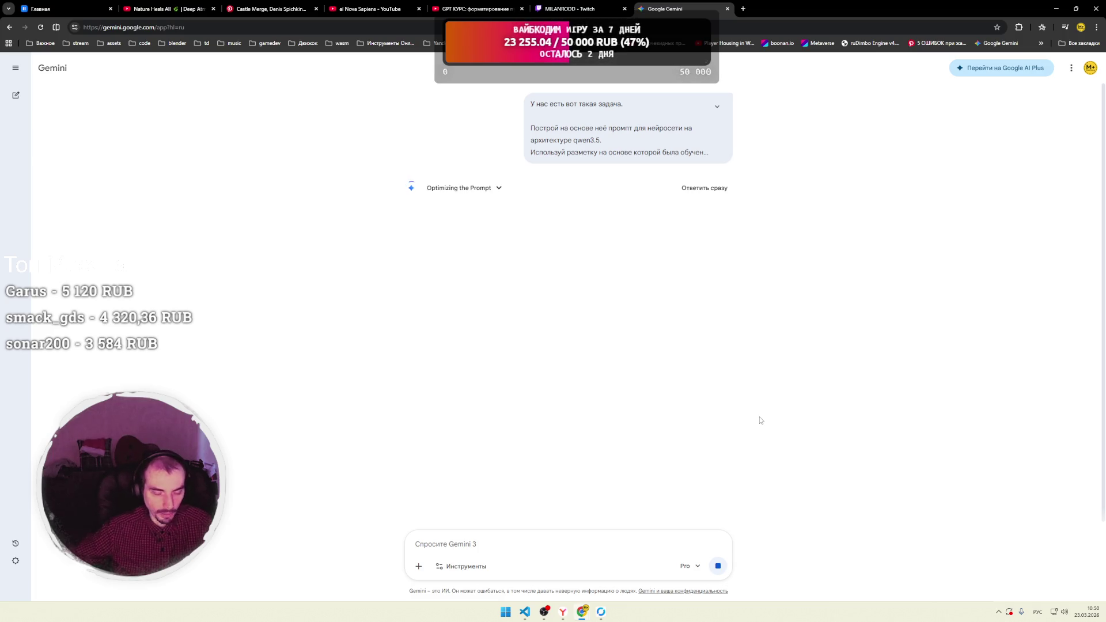
left_click(524, 612)
left_click(579, 614)
Copy LM Studio's generated HTML and duplicate index.html as index copy.html.
left_click(601, 612)
left_click(654, 194)
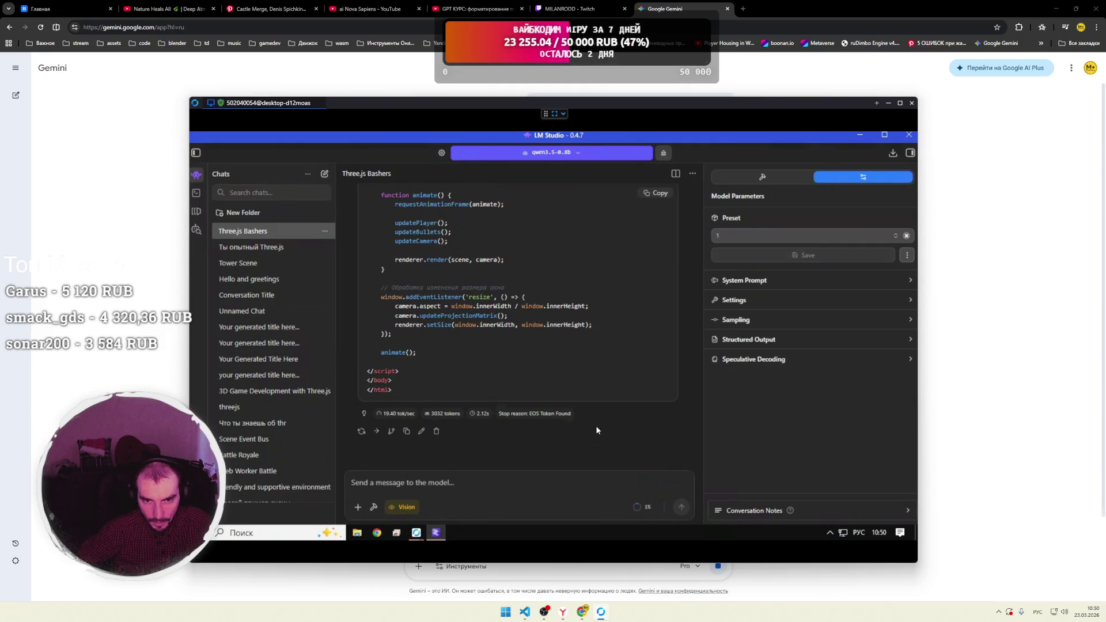
left_click(525, 612)
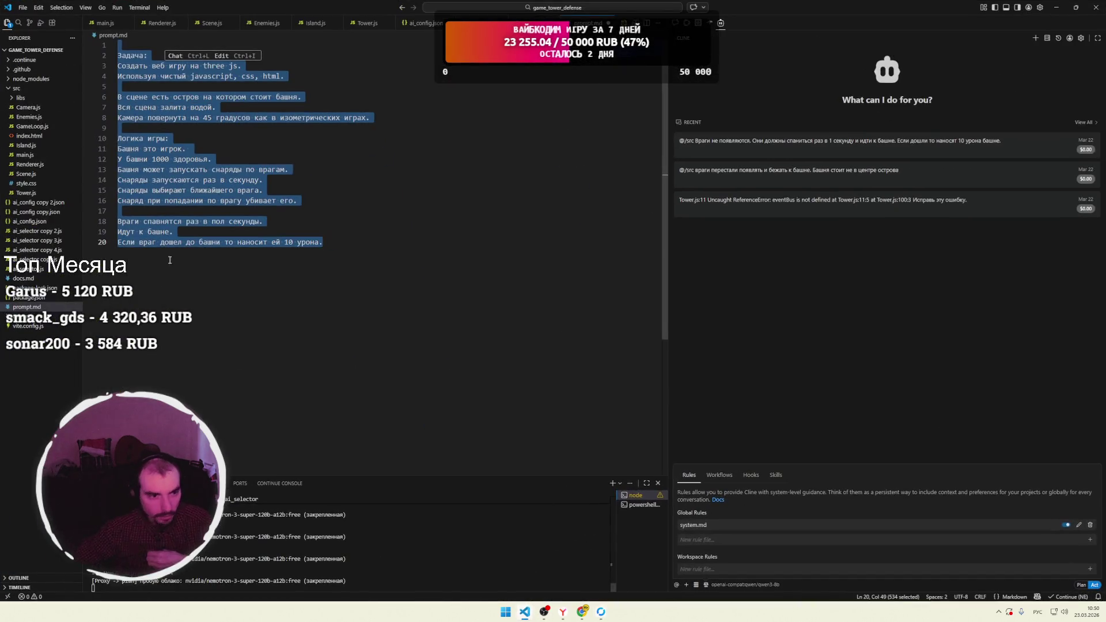
left_click(32, 136)
key("ctrl+c")
key("ctrl+v")
key("F2")
key("Escape")
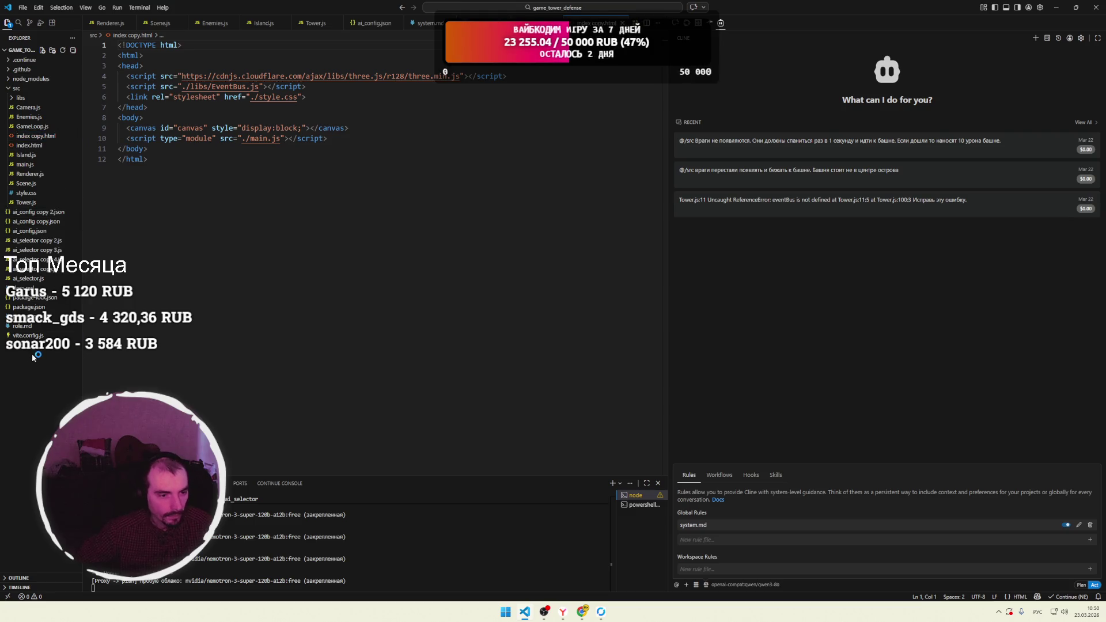
Create a new folder named prompt_test at the project root.
right_click(32, 354)
left_click(65, 372)
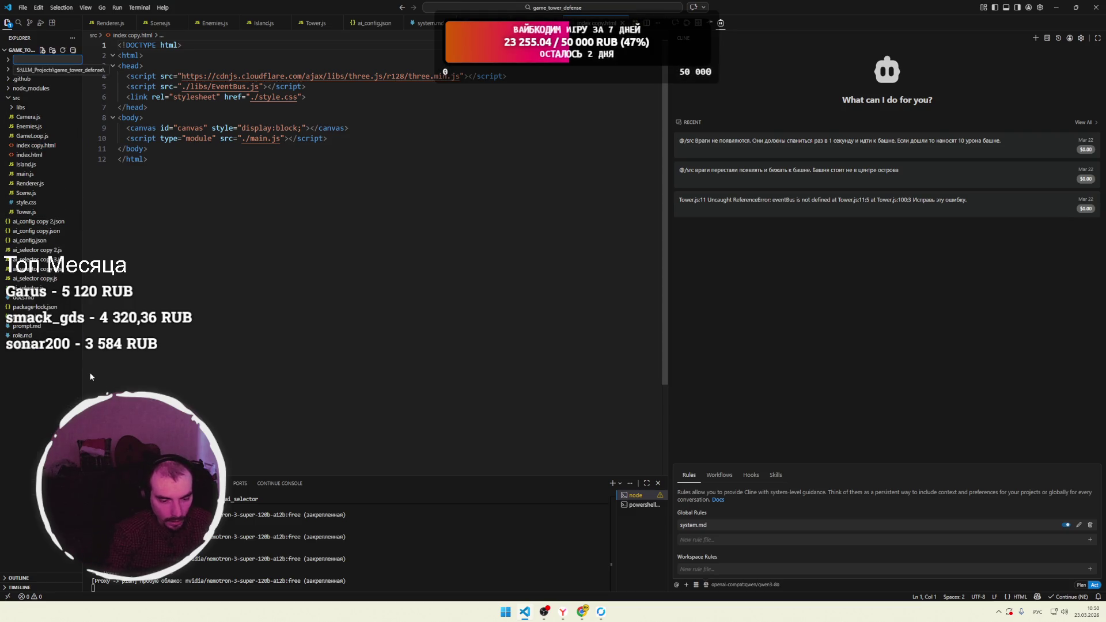
type("aa")
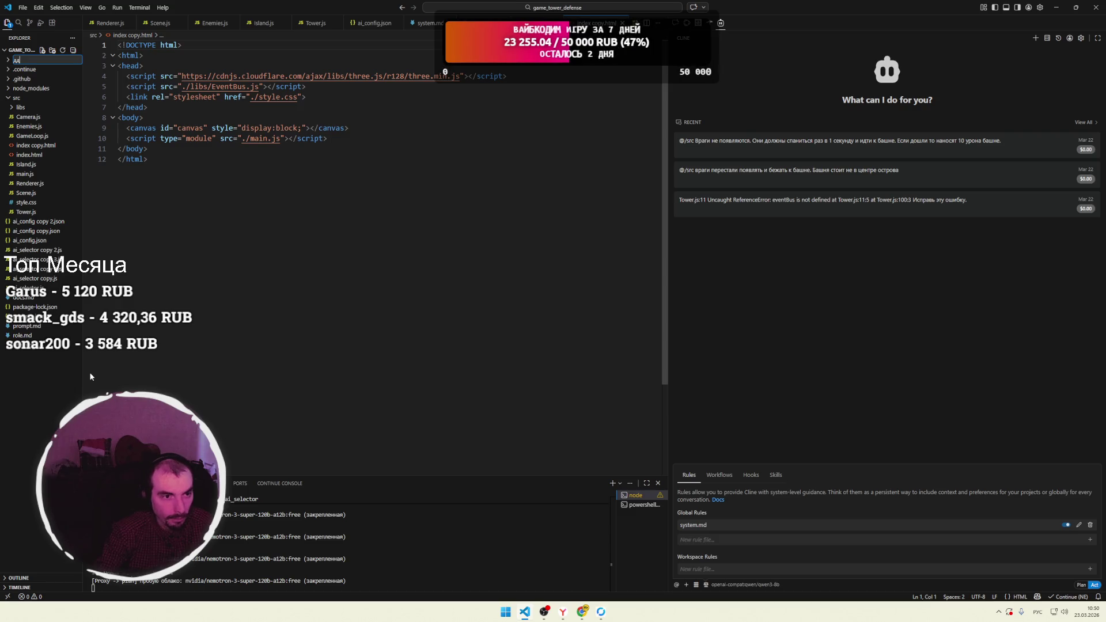
key("BackSpace")
key("BackSpace")
type("prompt_test")
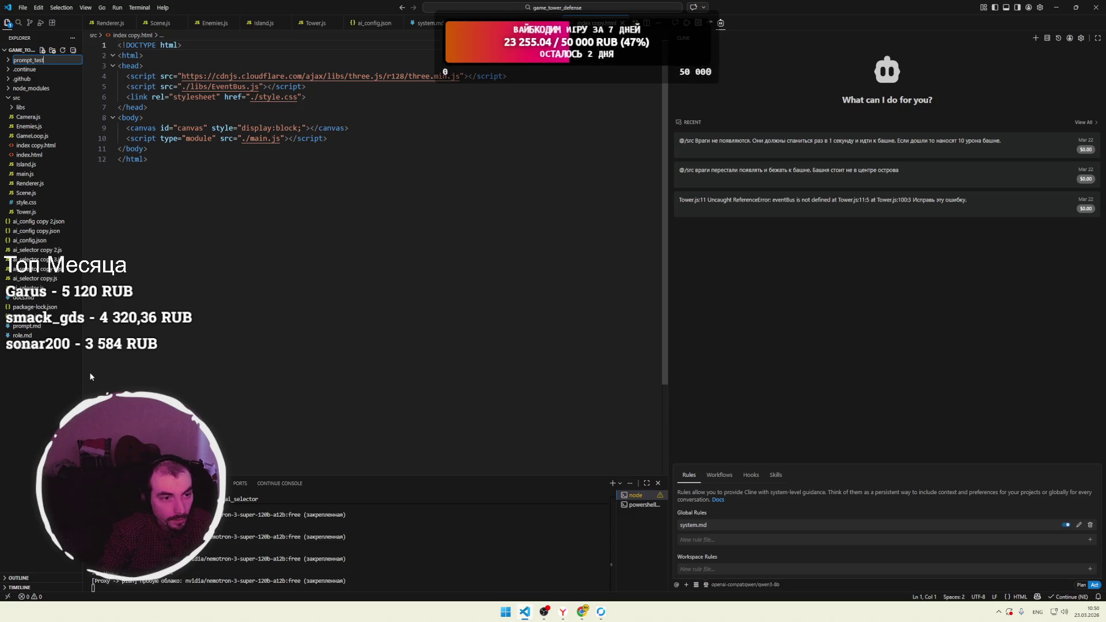
key("Return")
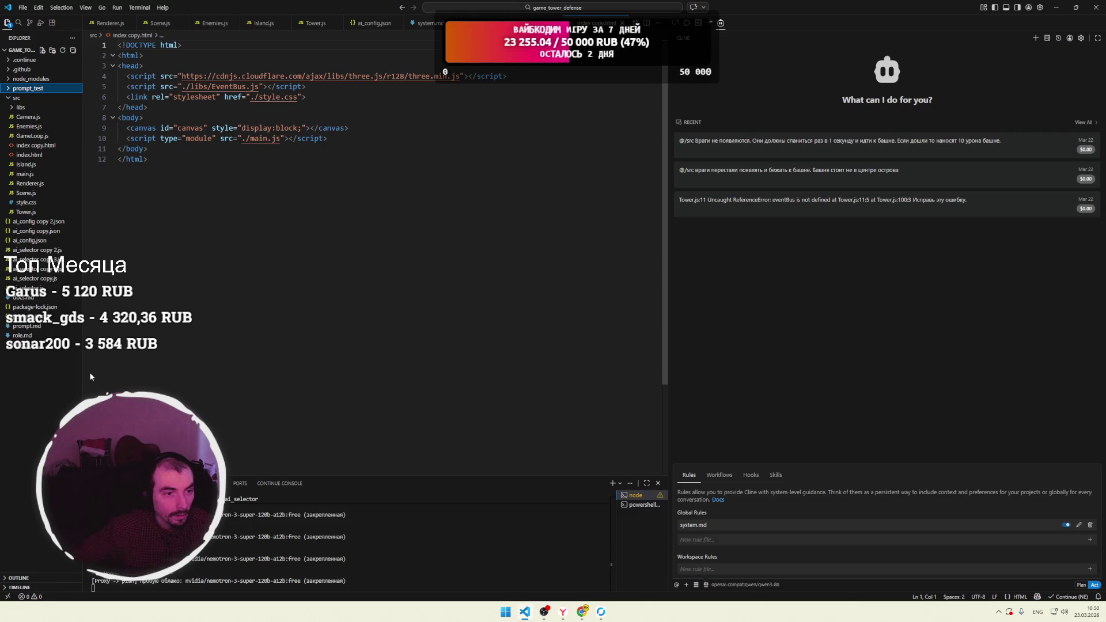
Move index copy.html and prompt.md into prompt_test.
mouse_move(34, 145)
left_mouse_down()
mouse_move(55, 139)
mouse_move(42, 90)
left_mouse_up()
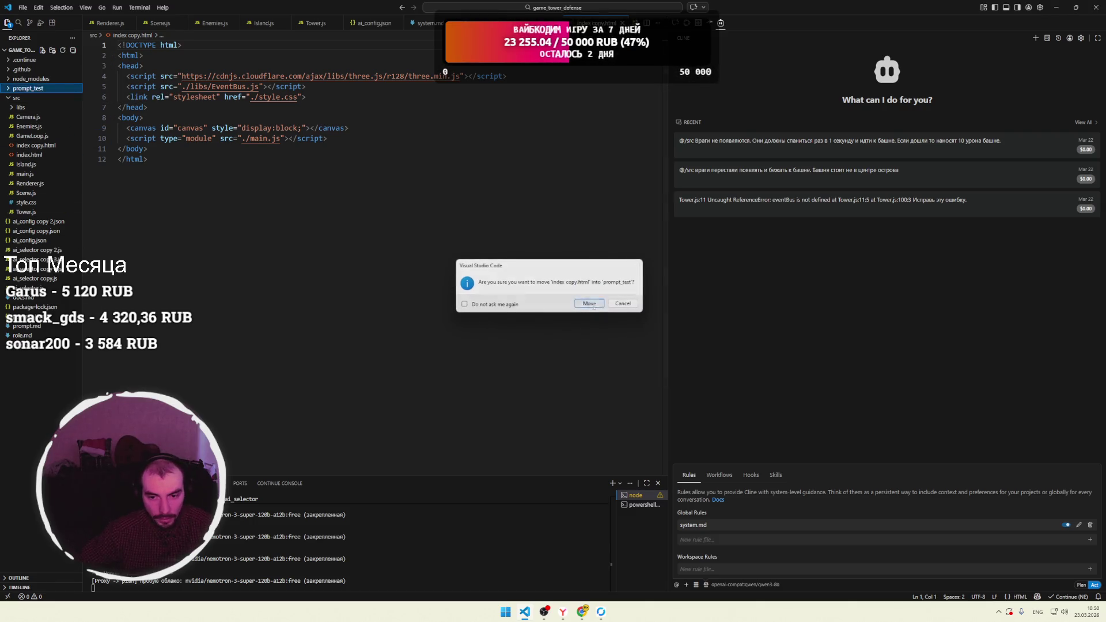
key("Return")
mouse_move(27, 326)
left_mouse_down()
mouse_move(46, 260)
mouse_move(30, 102)
left_mouse_up()
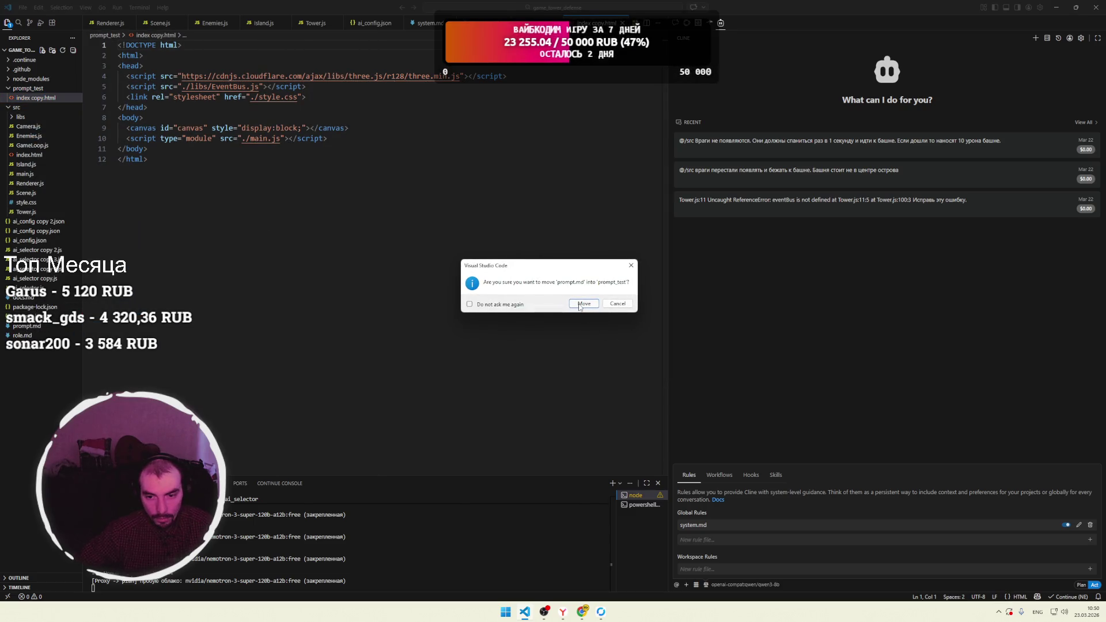
key("Return")
Rename index copy.html to no_prompt.html.
left_click(35, 98)
key("F2")
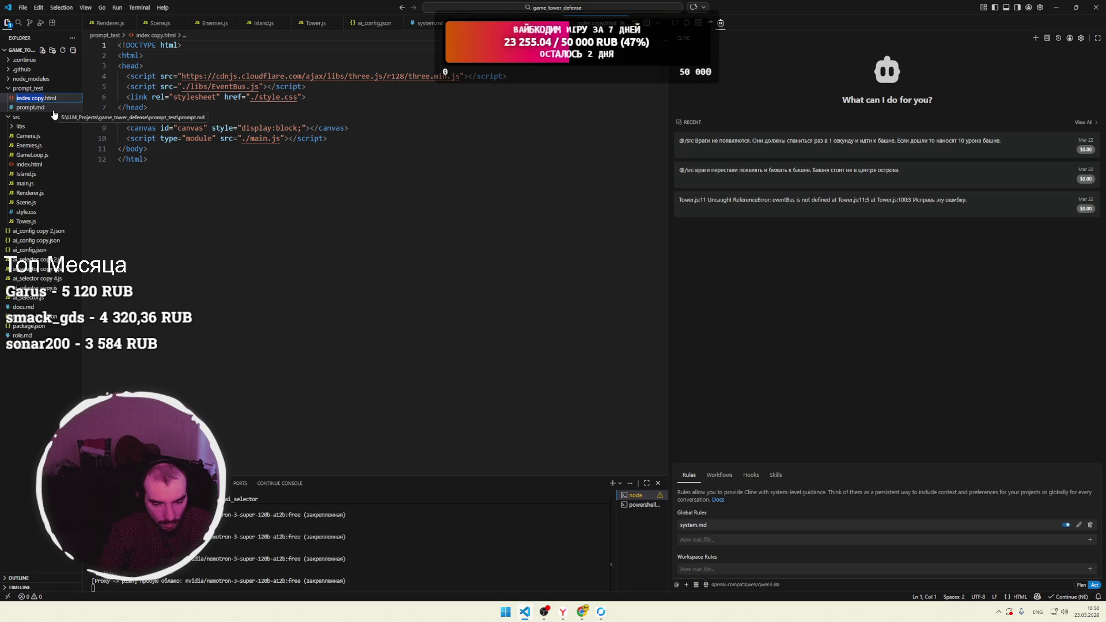
key("BackSpace")
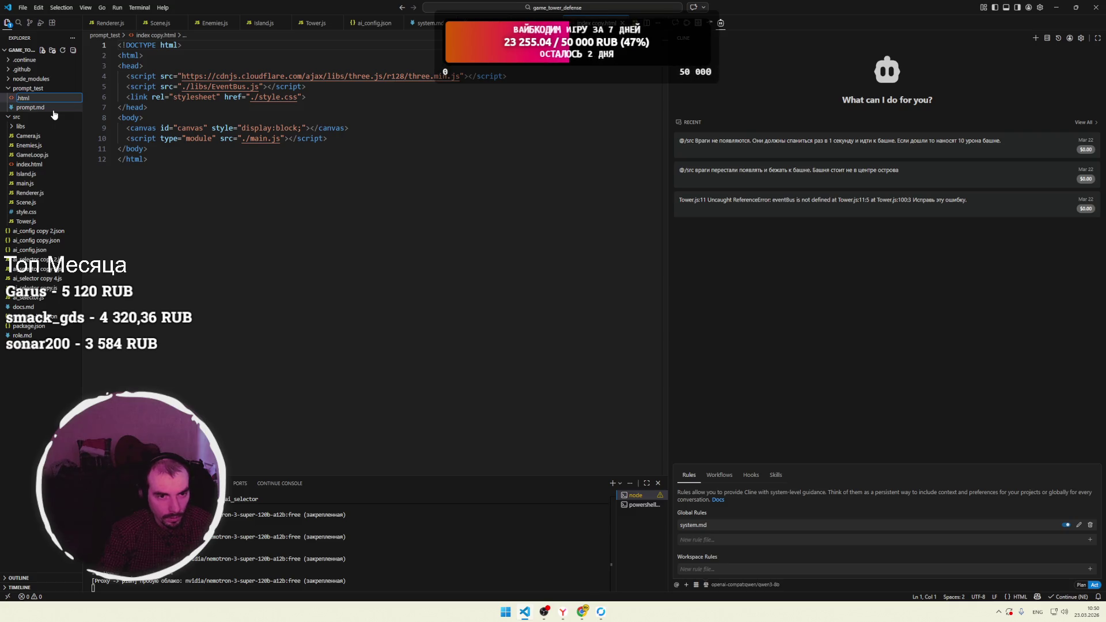
type("no_lprompt")
key("Return")
left_click(327, 209)
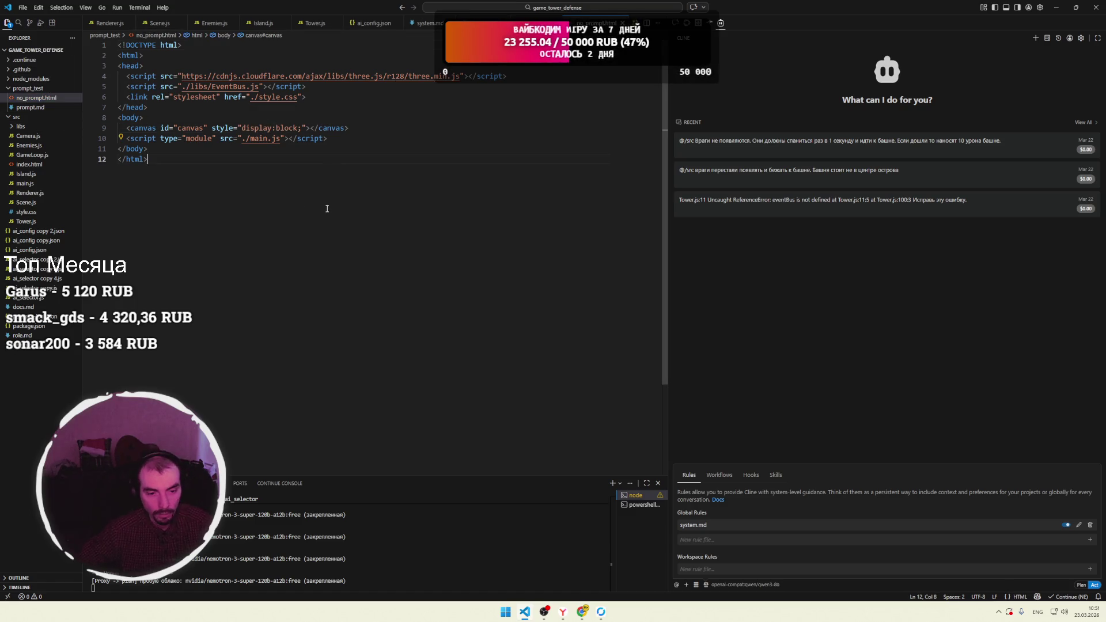
Replace no_prompt.html's contents with LM Studio's copied Three.js game code.
left_click(524, 612)
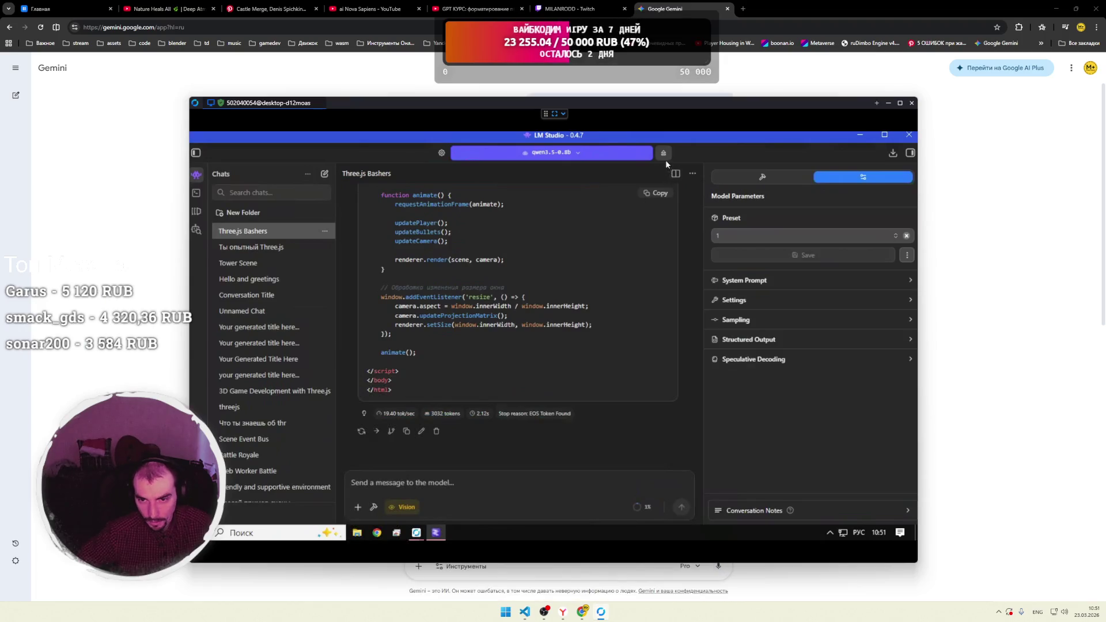
key("alt+Tab")
key("alt+Tab")
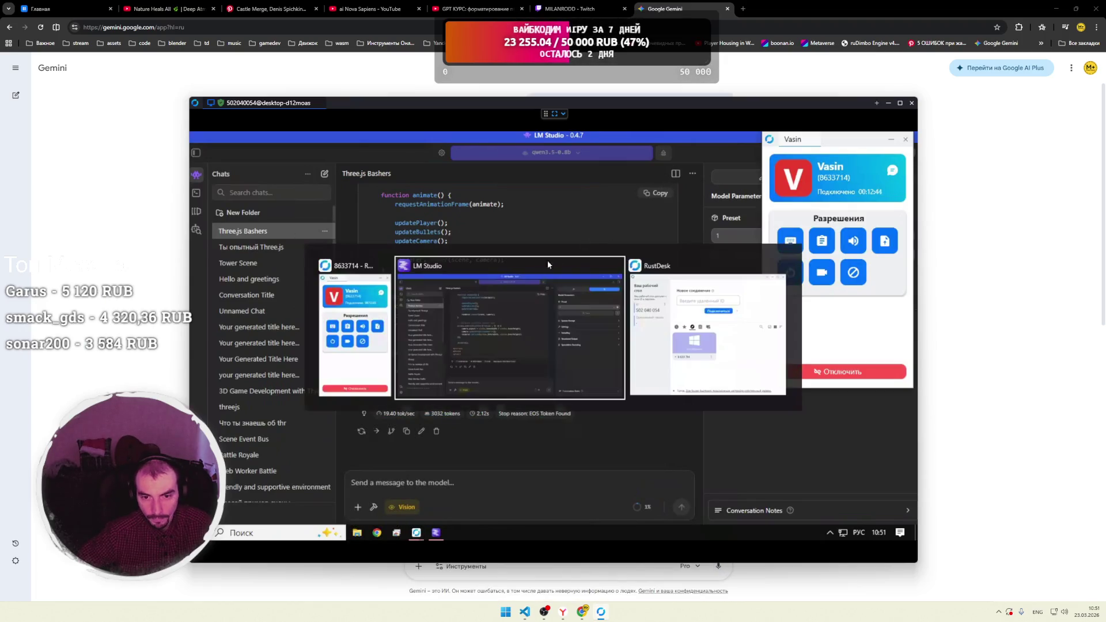
left_click(905, 139)
left_click(600, 614)
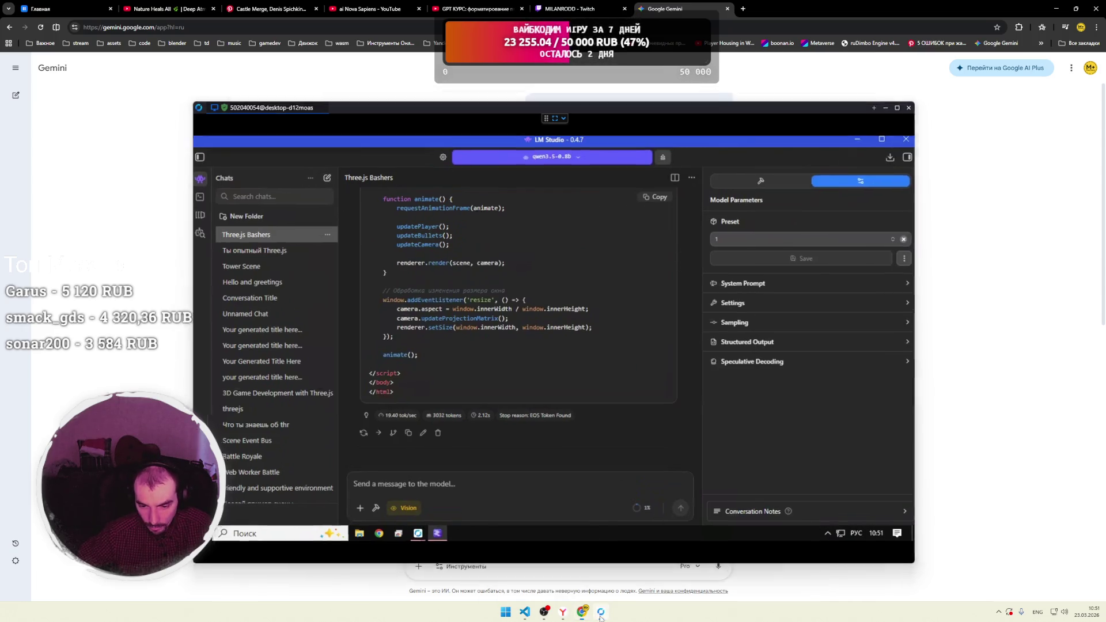
left_click(525, 611)
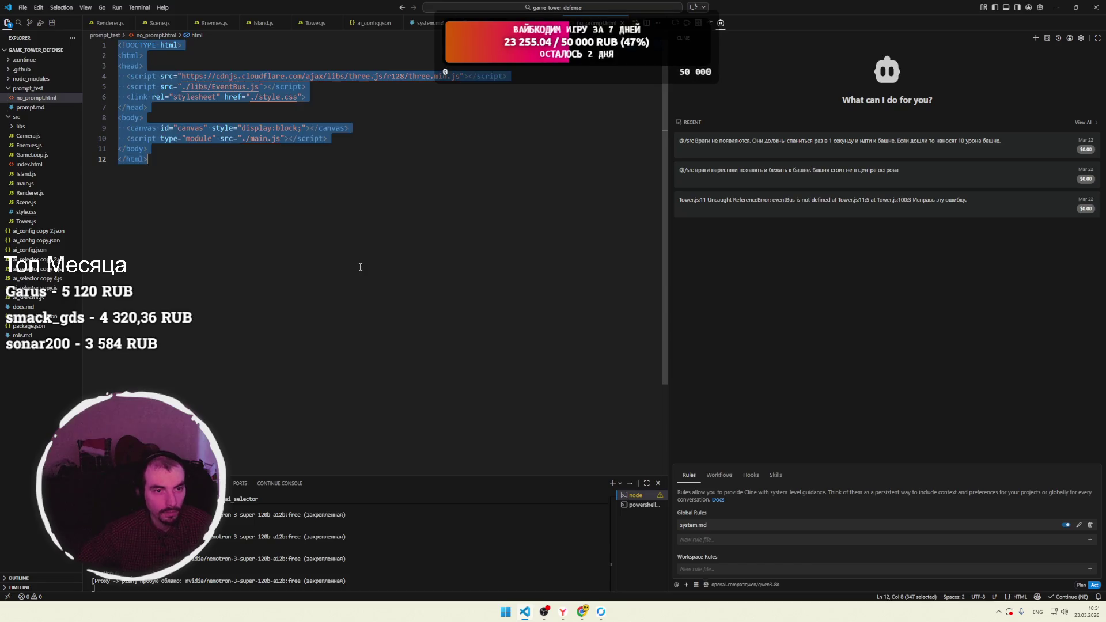
key("ctrl+v")
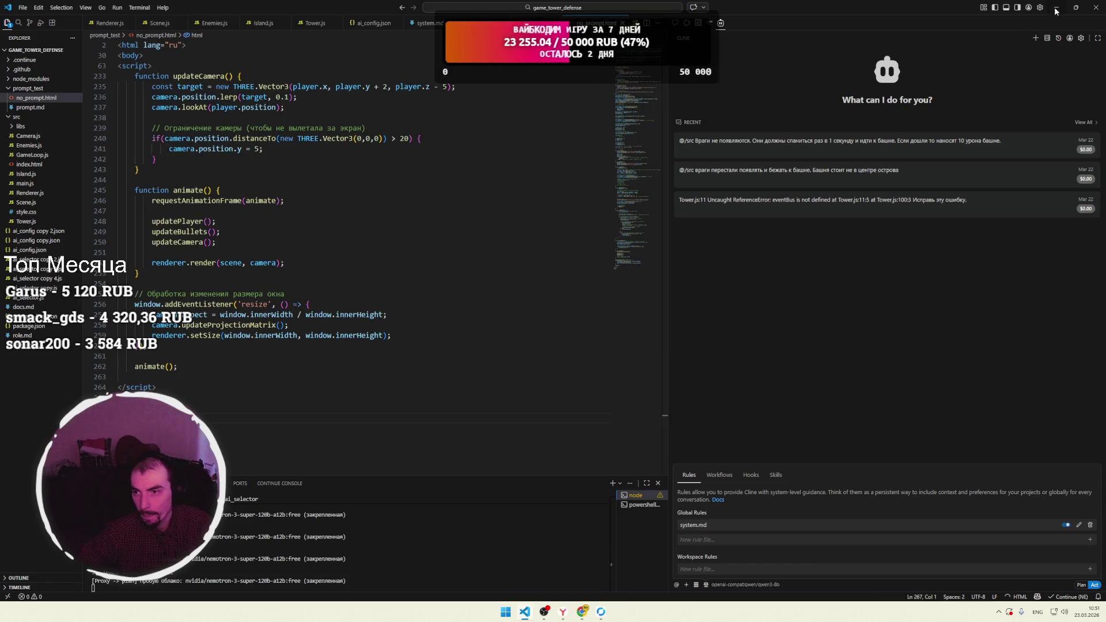
left_click(1056, 11)
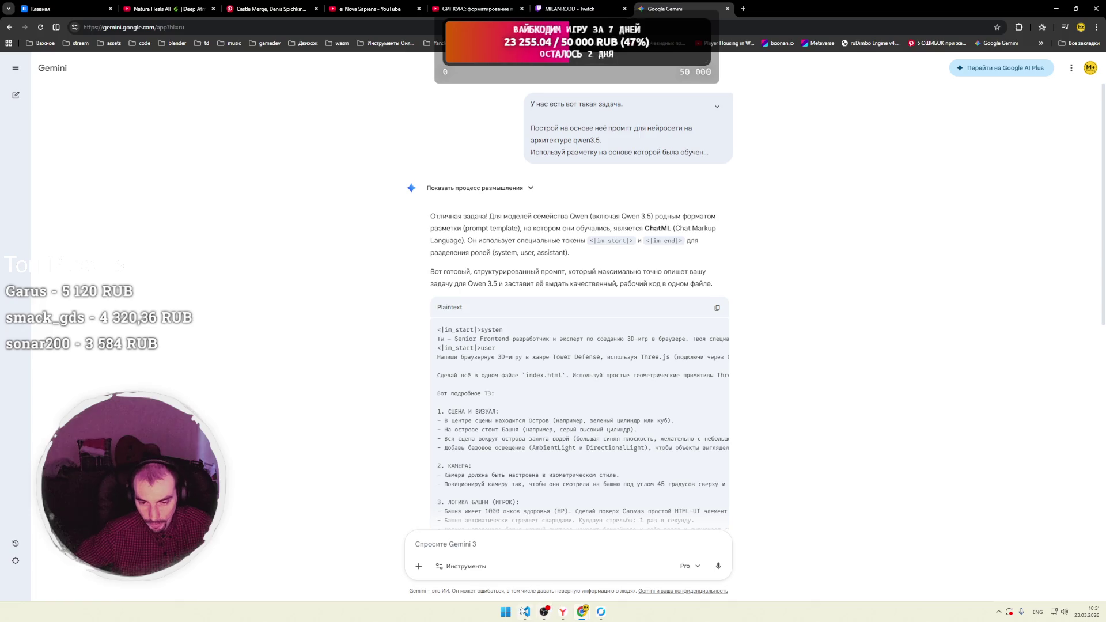
left_click(524, 611)
right_click(36, 90)
Reveal prompt_test in File Explorer and bring up the Открыть с помощью apps for no_prompt.html.
left_click(68, 119)
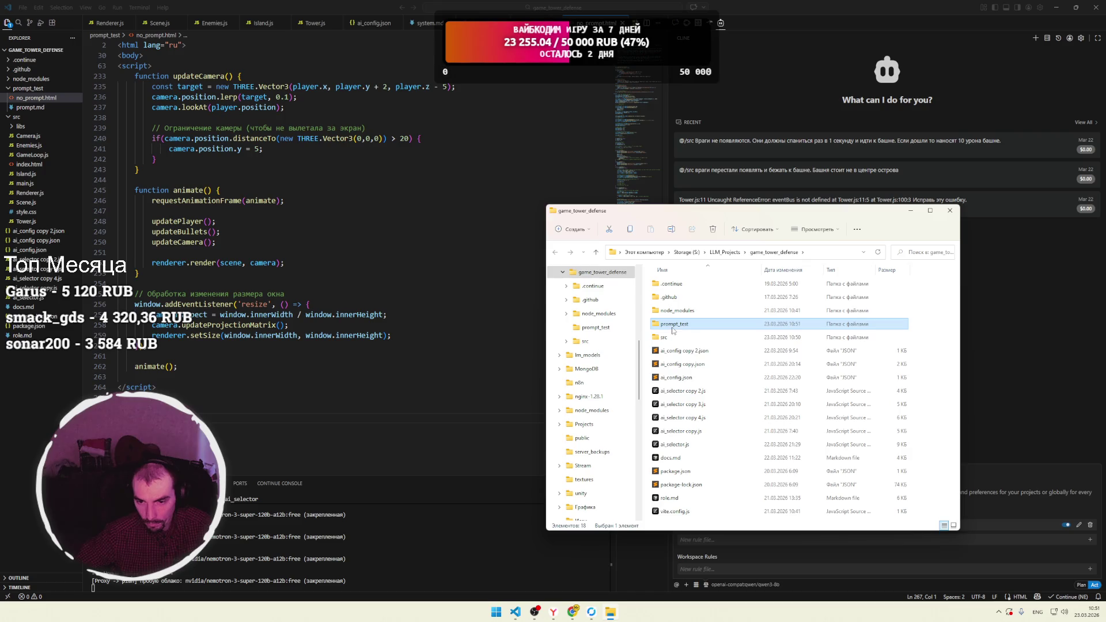
double_click(673, 328)
right_click(675, 285)
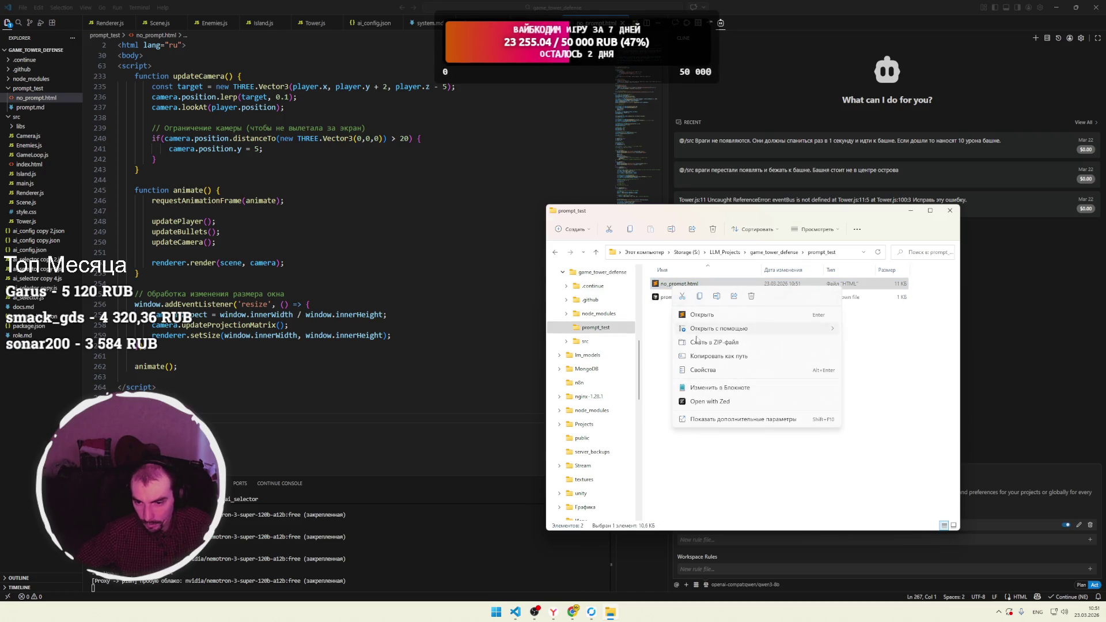
mouse_move(711, 330)
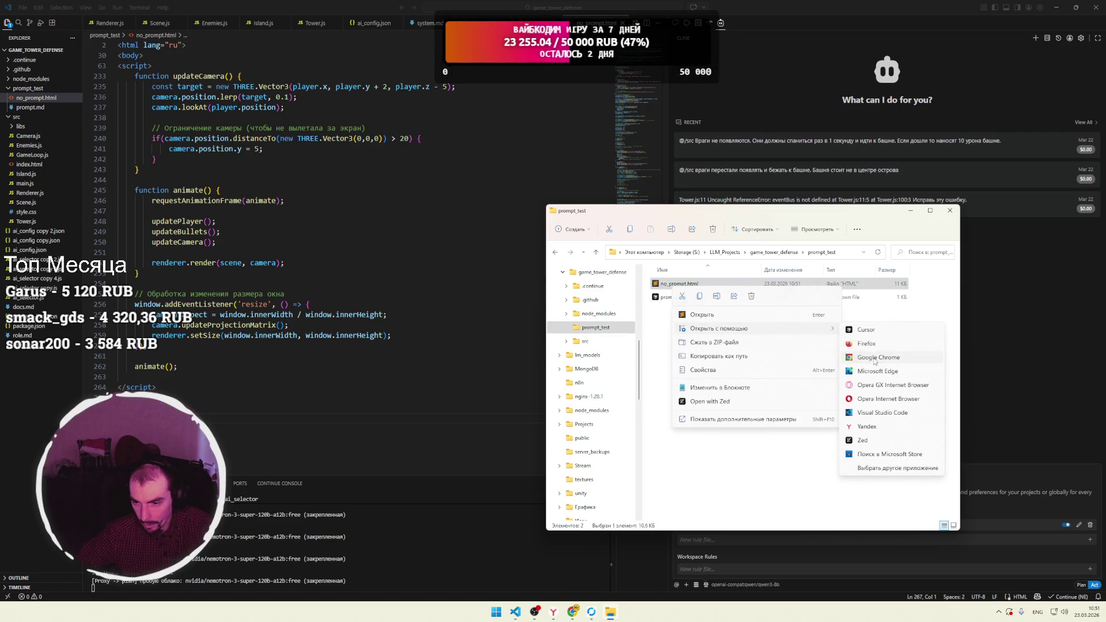